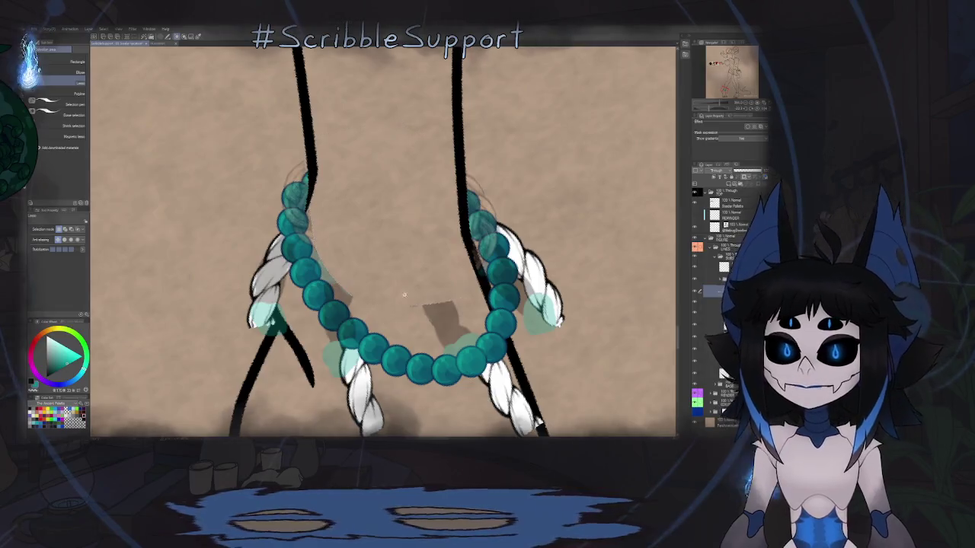
- Fill the anklet braid layer with dark brown so both braided tassels turn brown
{"action": "scroll", "coordinate": [404, 295], "scroll_direction": "down", "scroll_amount": 3}
{"action": "scroll", "coordinate": [404, 295], "scroll_direction": "down", "scroll_amount": 1}
{"action": "scroll", "coordinate": [405, 295], "scroll_direction": "down", "scroll_amount": 1}
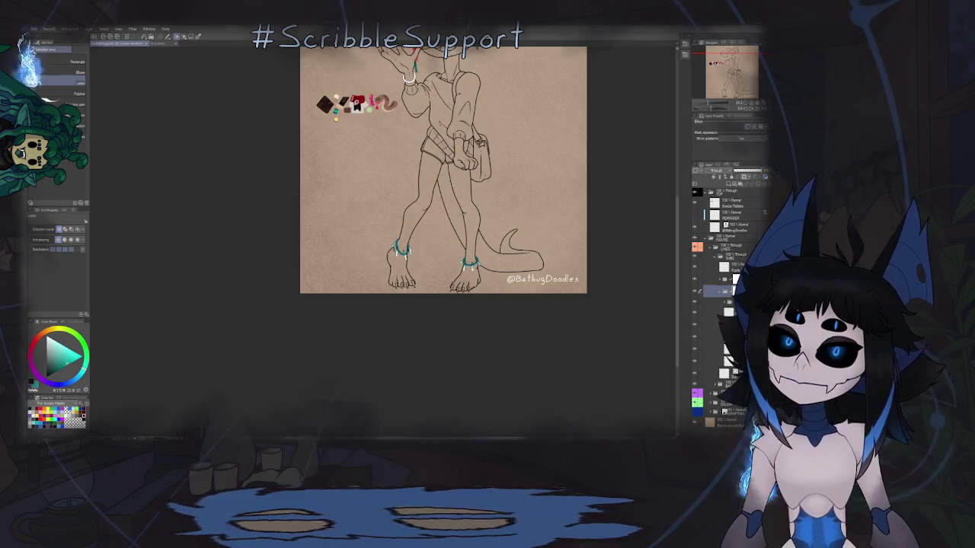
{"action": "key", "text": "p"}
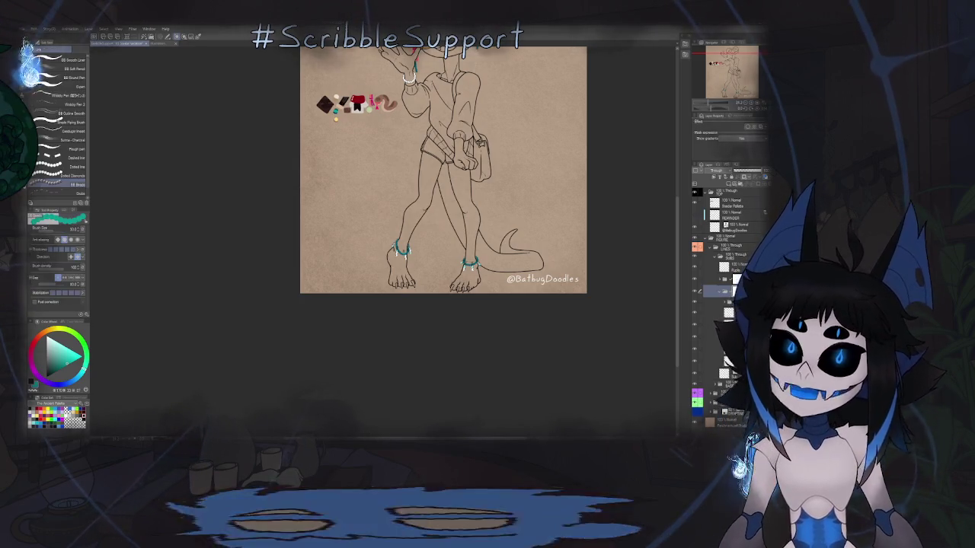
{"action": "left_click", "coordinate": [327, 103], "text": "alt"}
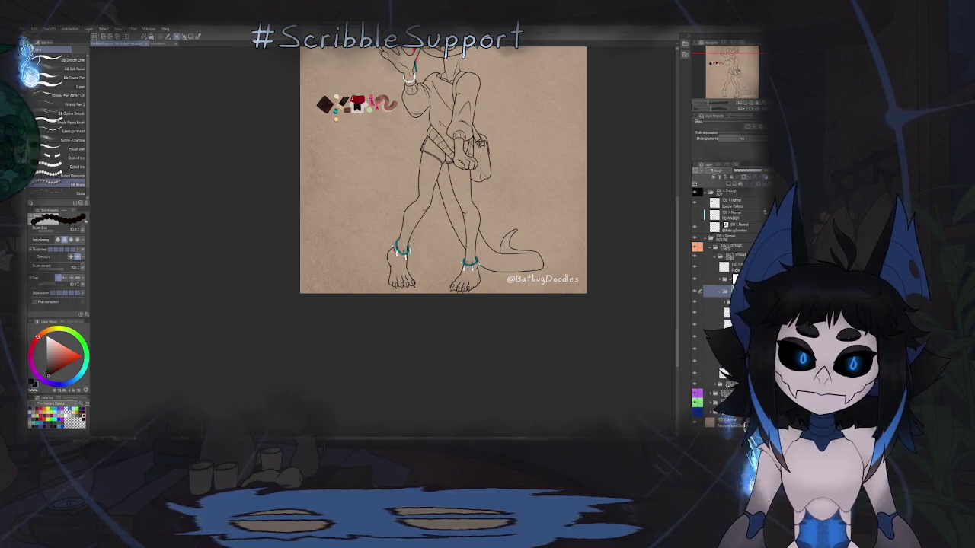
{"action": "left_click", "coordinate": [724, 346]}
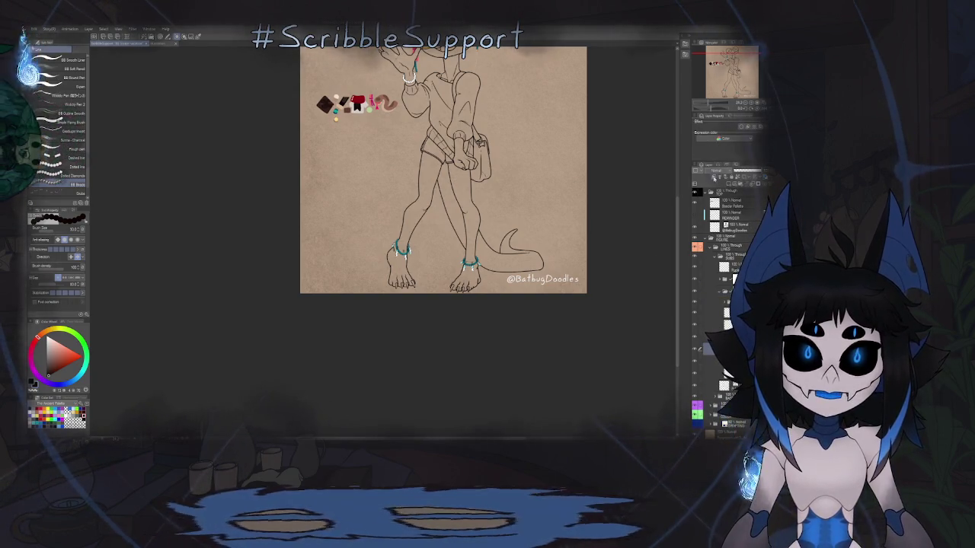
{"action": "key", "text": "alt+BackSpace"}
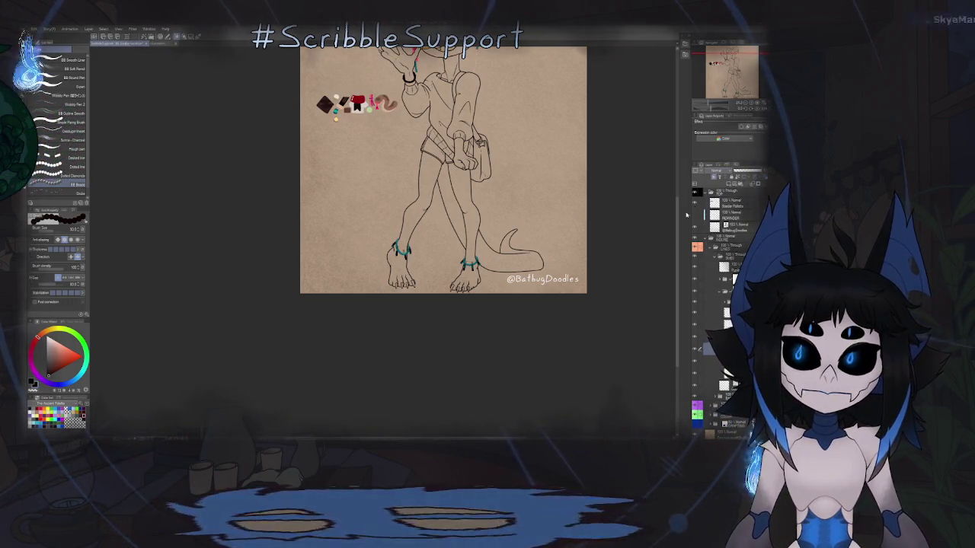
{"action": "scroll", "coordinate": [485, 273], "scroll_direction": "up", "scroll_amount": 1}
{"action": "scroll", "coordinate": [486, 272], "scroll_direction": "up", "scroll_amount": 2}
{"action": "scroll", "coordinate": [486, 273], "scroll_direction": "up", "scroll_amount": 1}
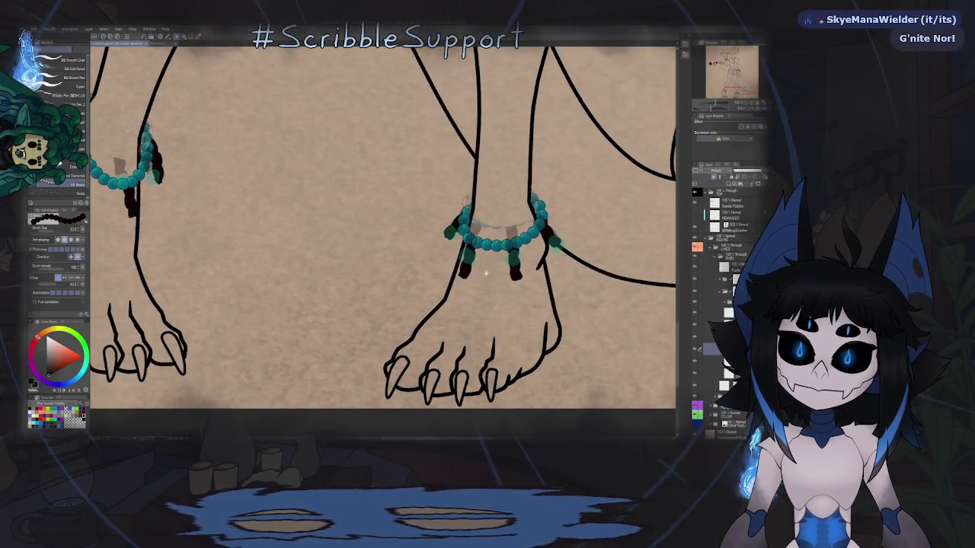
{"action": "scroll", "coordinate": [472, 274], "scroll_direction": "up", "scroll_amount": 2}
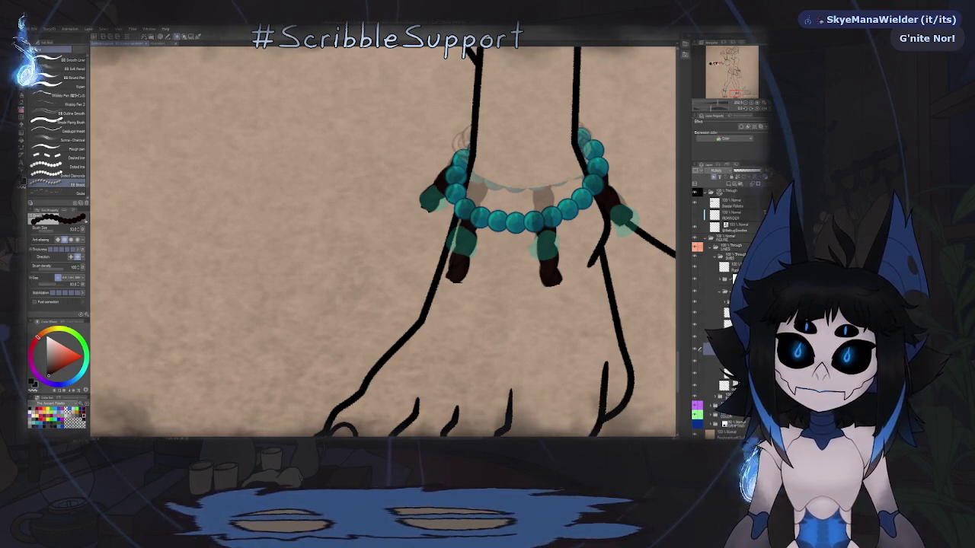
{"action": "scroll", "coordinate": [381, 240], "scroll_direction": "down", "scroll_amount": 2}
{"action": "scroll", "coordinate": [381, 240], "scroll_direction": "down", "scroll_amount": 3}
{"action": "scroll", "coordinate": [381, 240], "scroll_direction": "down", "scroll_amount": 3}
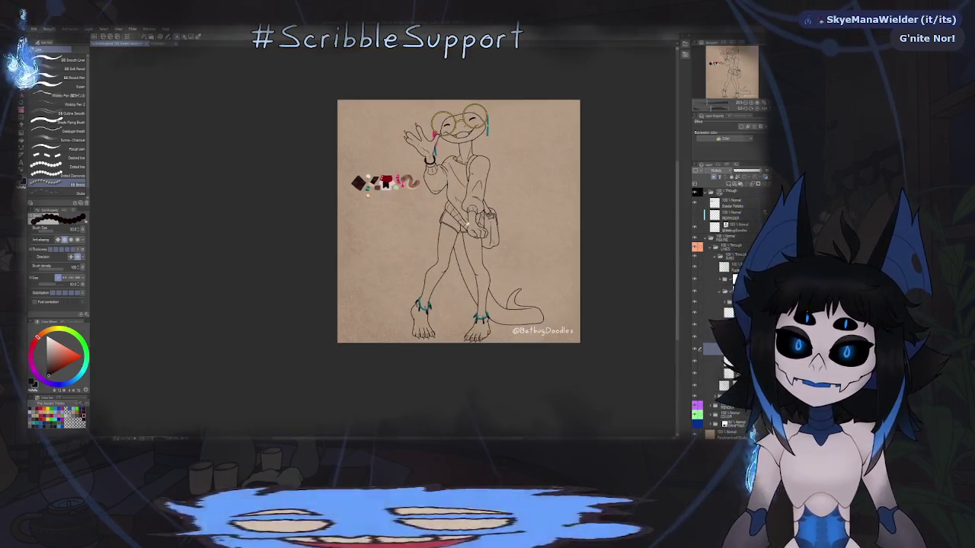
{"action": "scroll", "coordinate": [466, 224], "scroll_direction": "up", "scroll_amount": 3}
{"action": "scroll", "coordinate": [466, 224], "scroll_direction": "up", "scroll_amount": 2}
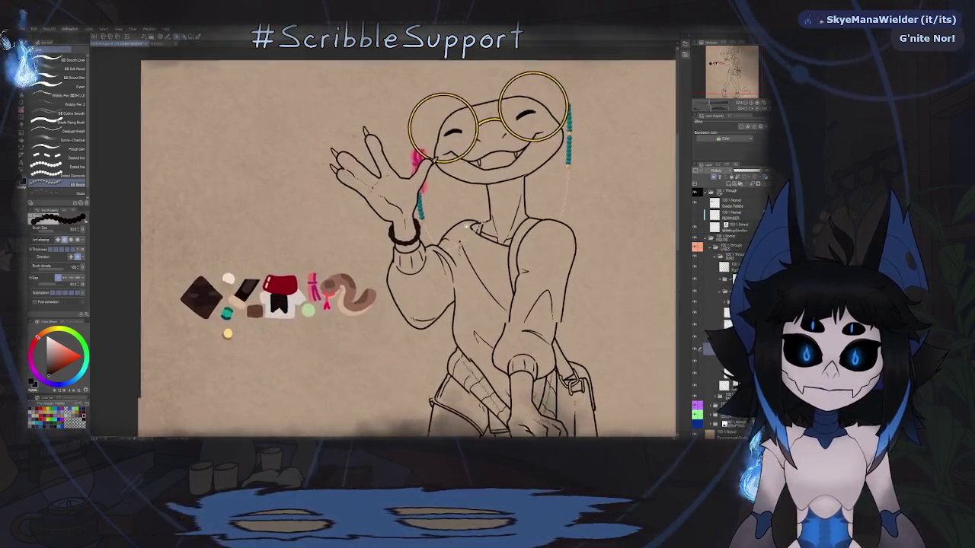
{"action": "scroll", "coordinate": [434, 179], "scroll_direction": "up", "scroll_amount": 2}
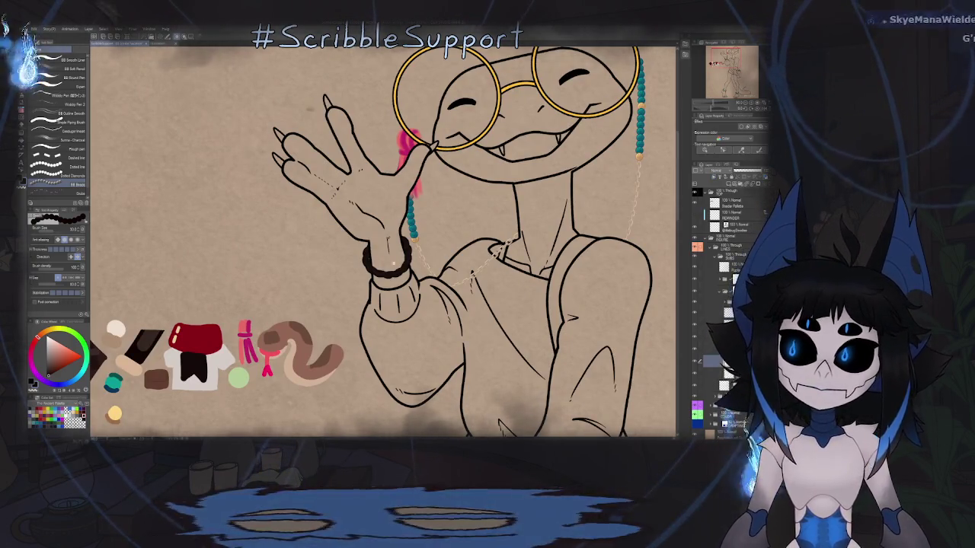
{"action": "scroll", "coordinate": [364, 259], "scroll_direction": "up", "scroll_amount": 5}
{"action": "scroll", "coordinate": [364, 259], "scroll_direction": "up", "scroll_amount": 1}
{"action": "scroll", "coordinate": [364, 259], "scroll_direction": "up", "scroll_amount": 1}
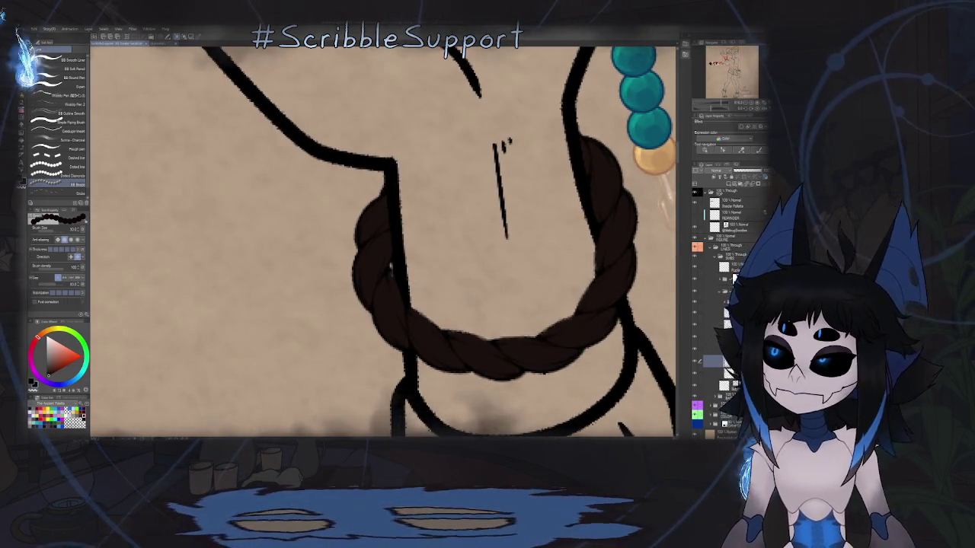
{"action": "left_click_drag", "start_coordinate": [358, 251], "coordinate": [358, 230]}
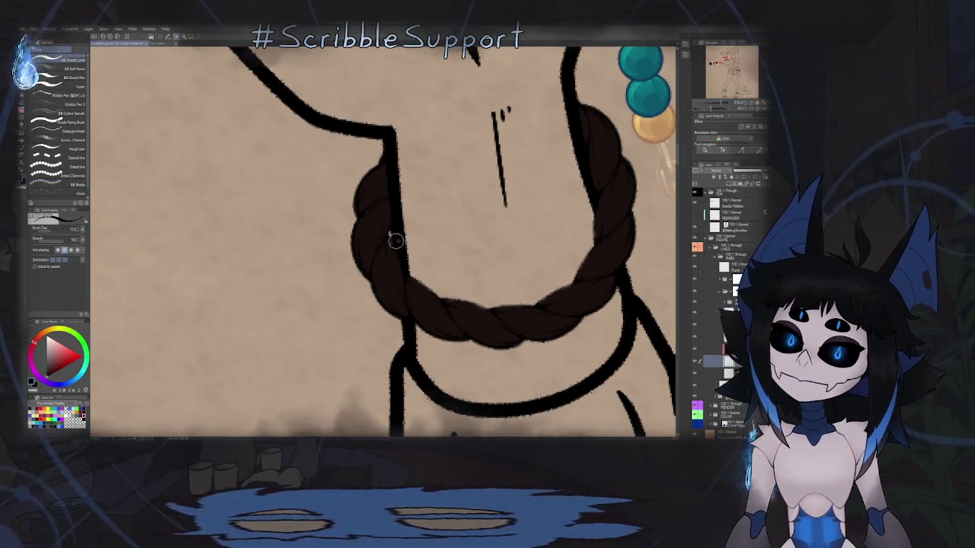
{"action": "scroll", "coordinate": [394, 240], "scroll_direction": "up", "scroll_amount": 3}
{"action": "scroll", "coordinate": [382, 242], "scroll_direction": "down", "scroll_amount": 2}
{"action": "scroll", "coordinate": [398, 246], "scroll_direction": "down", "scroll_amount": 3}
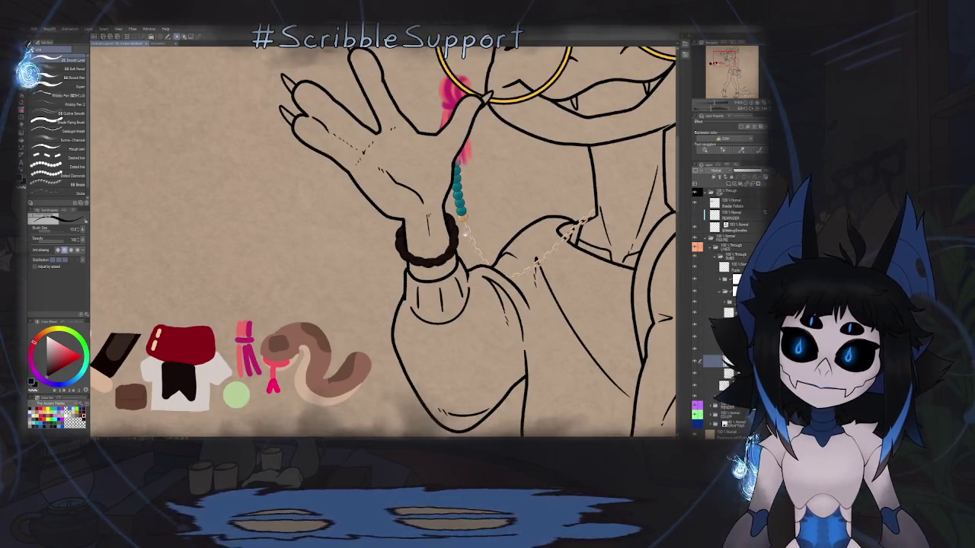
{"action": "scroll", "coordinate": [463, 234], "scroll_direction": "down", "scroll_amount": 3}
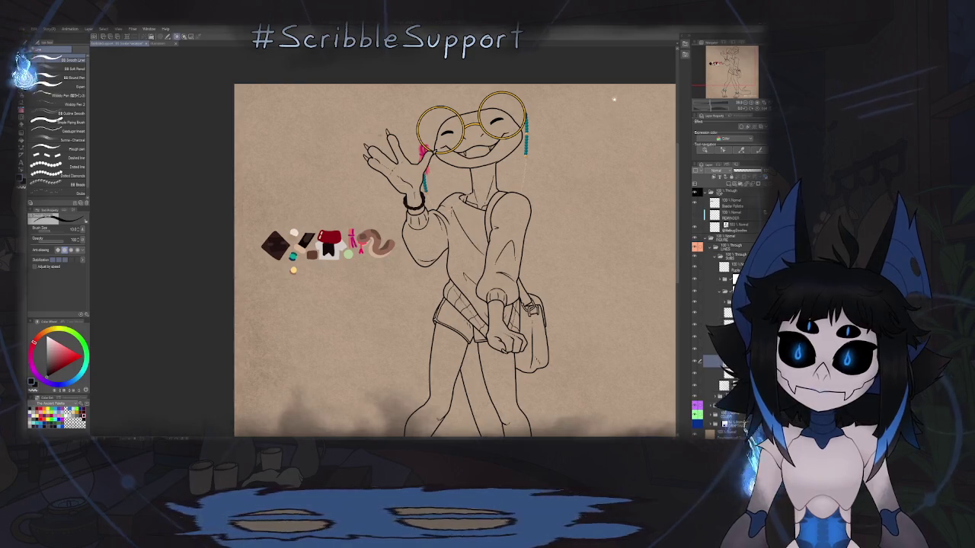
{"action": "scroll", "coordinate": [602, 130], "scroll_direction": "down", "scroll_amount": 1}
{"action": "scroll", "coordinate": [579, 175], "scroll_direction": "down", "scroll_amount": 1}
{"action": "scroll", "coordinate": [552, 228], "scroll_direction": "down", "scroll_amount": 3}
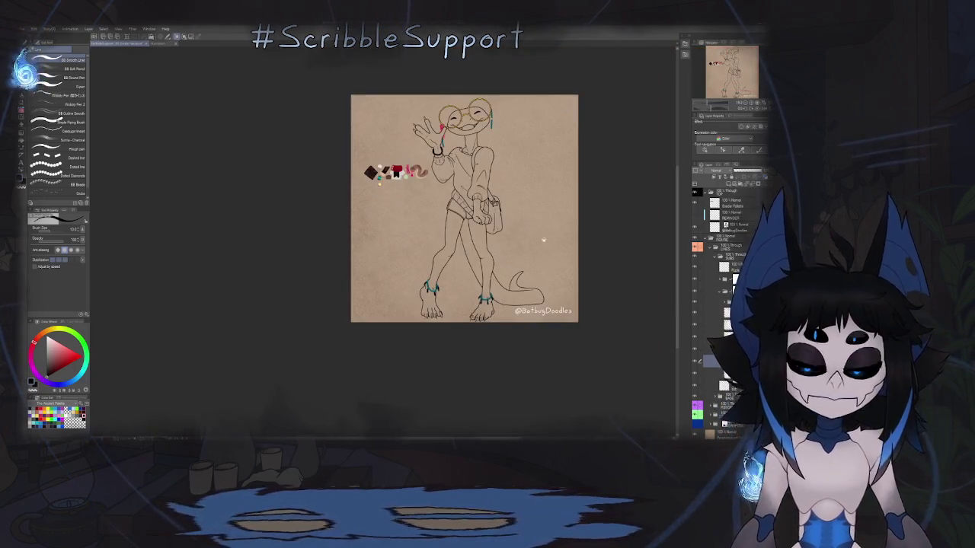
{"action": "scroll", "coordinate": [432, 294], "scroll_direction": "up", "scroll_amount": 3}
{"action": "scroll", "coordinate": [432, 293], "scroll_direction": "up", "scroll_amount": 1}
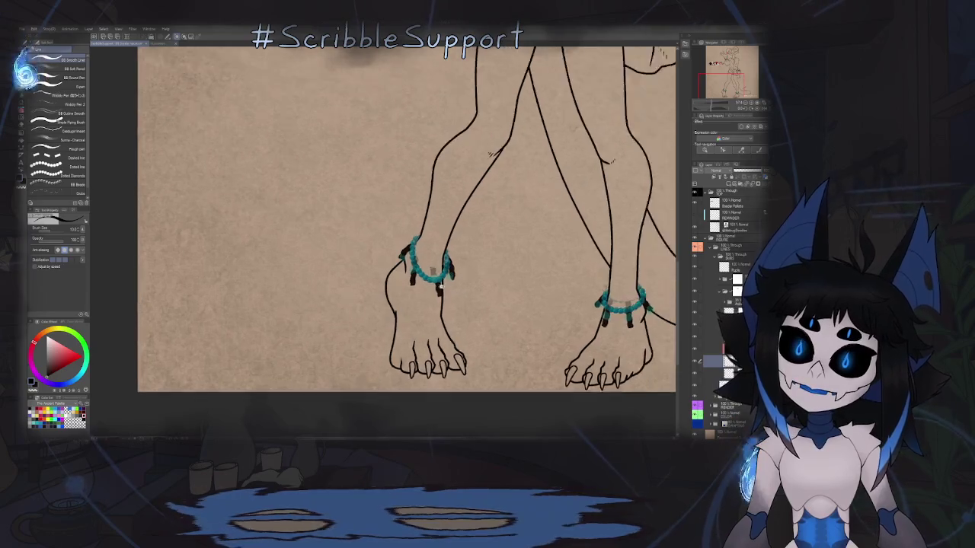
- With the Fill tool, sample the teal bead colour from the swatch beside the figure
{"action": "scroll", "coordinate": [432, 294], "scroll_direction": "up", "scroll_amount": 1}
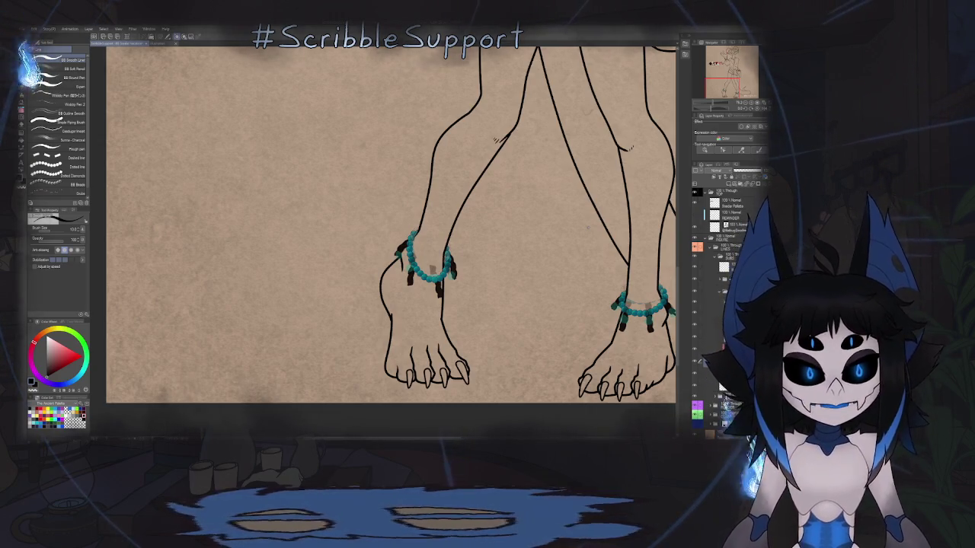
{"action": "key", "text": "g"}
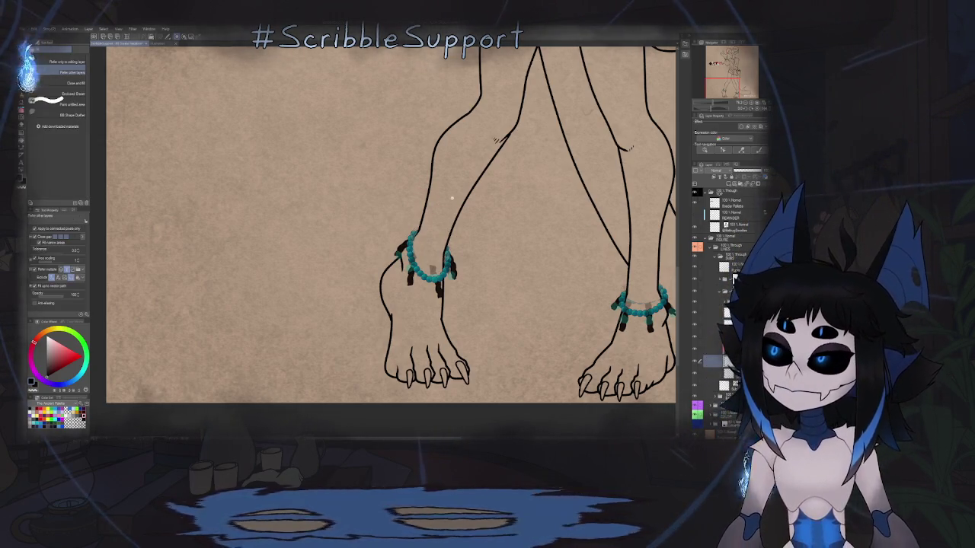
{"action": "scroll", "coordinate": [451, 198], "scroll_direction": "down", "scroll_amount": 5}
{"action": "scroll", "coordinate": [336, 218], "scroll_direction": "up", "scroll_amount": 2}
{"action": "scroll", "coordinate": [335, 218], "scroll_direction": "up", "scroll_amount": 4}
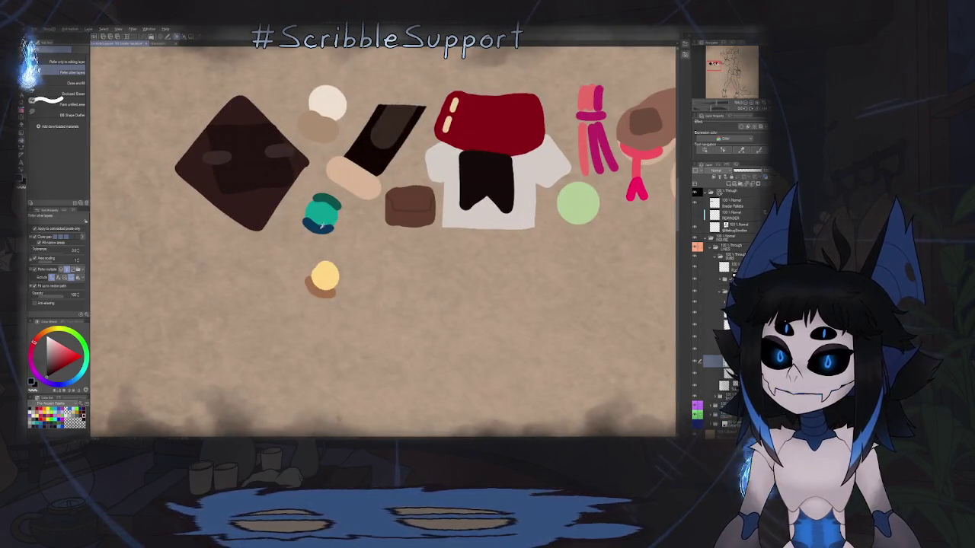
{"action": "left_click", "coordinate": [322, 222], "text": "alt"}
{"action": "left_click", "coordinate": [326, 212], "text": "alt"}
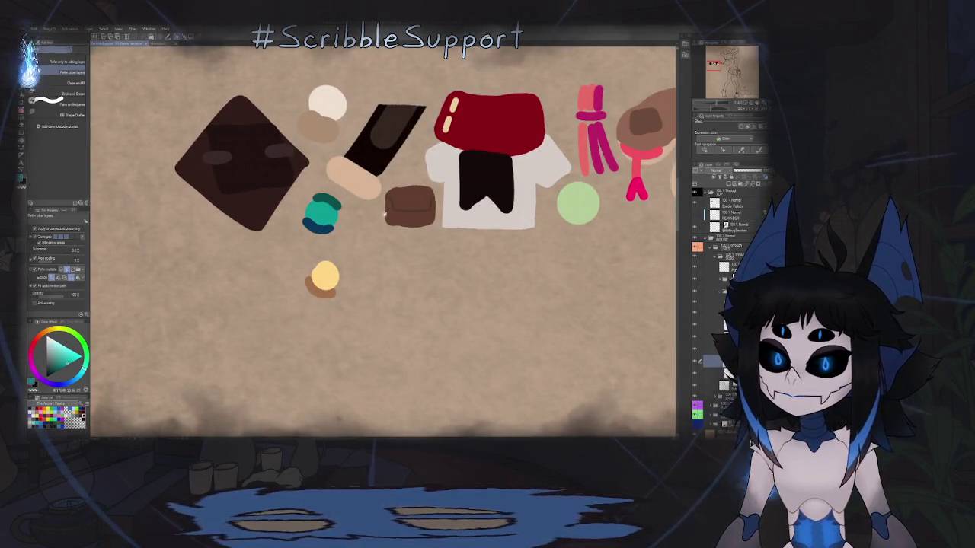
{"action": "scroll", "coordinate": [396, 228], "scroll_direction": "down", "scroll_amount": 3}
{"action": "left_click_drag", "start_coordinate": [433, 281], "coordinate": [415, 227]}
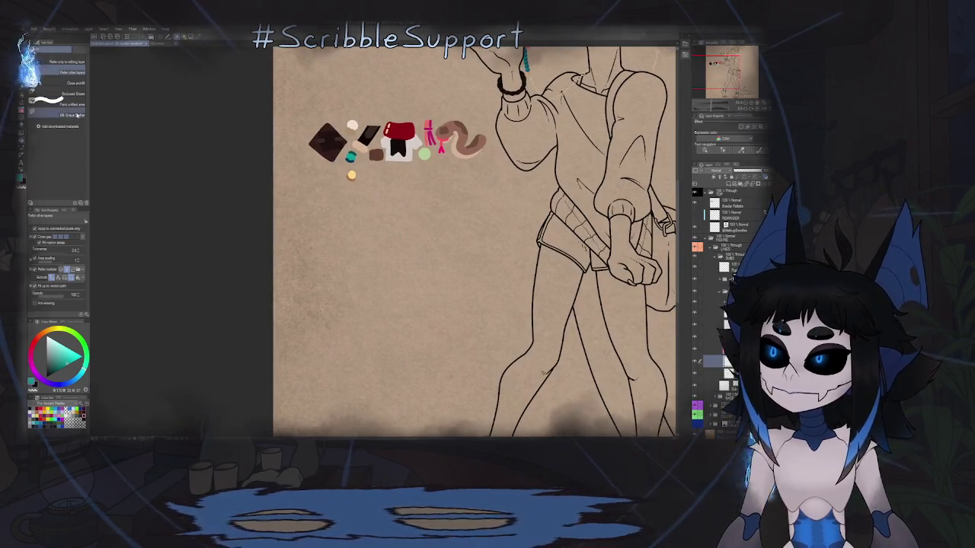
- Choose the Bit Shape Deflex fill sub-tool and rotate the view so the anklet strand runs vertically
{"action": "left_click", "coordinate": [72, 115]}
{"action": "left_click_drag", "start_coordinate": [457, 343], "coordinate": [457, 175]}
{"action": "scroll", "coordinate": [446, 196], "scroll_direction": "up", "scroll_amount": 5}
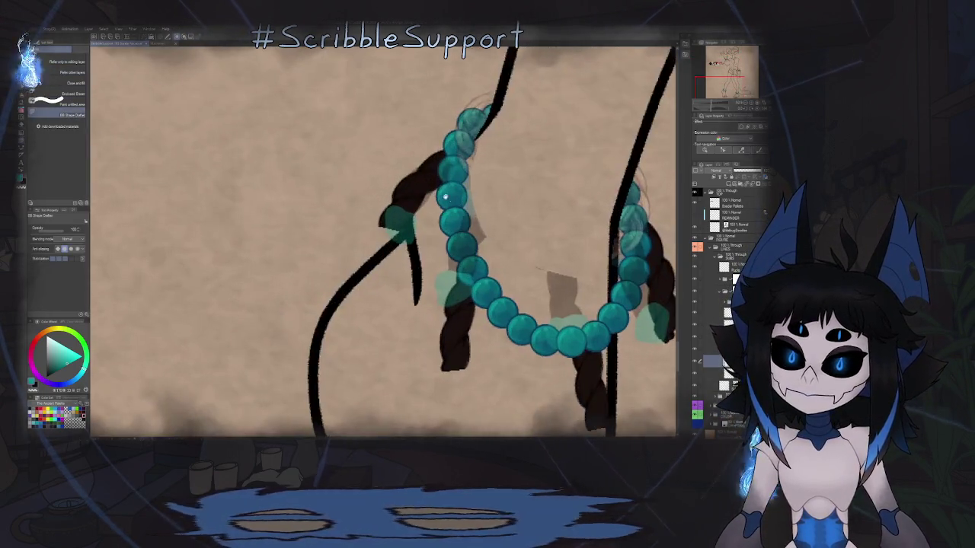
{"action": "scroll", "coordinate": [445, 196], "scroll_direction": "down", "scroll_amount": 3}
{"action": "scroll", "coordinate": [401, 220], "scroll_direction": "up", "scroll_amount": 4}
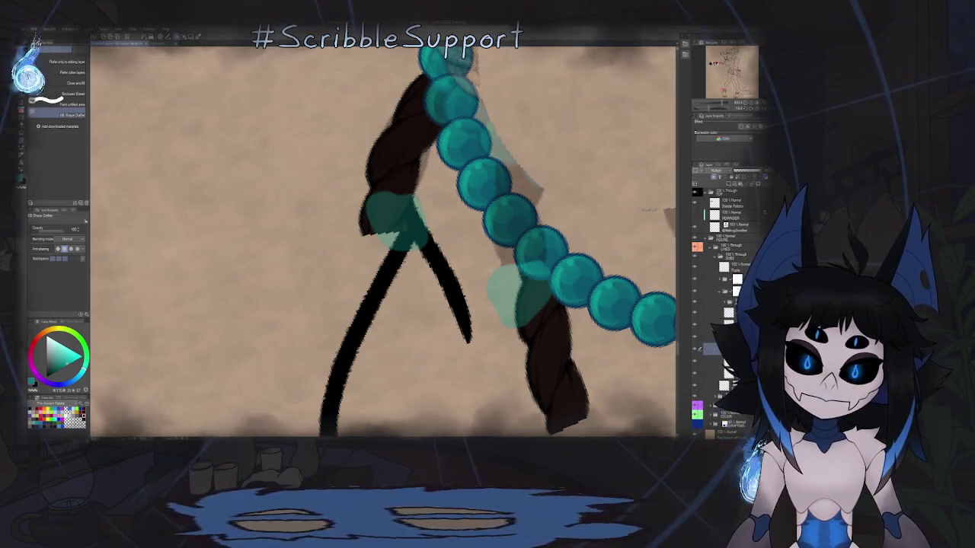
{"action": "key", "text": "asciicircum"}
{"action": "scroll", "coordinate": [533, 259], "scroll_direction": "down", "scroll_amount": 3}
{"action": "scroll", "coordinate": [533, 259], "scroll_direction": "down", "scroll_amount": 3}
{"action": "scroll", "coordinate": [525, 243], "scroll_direction": "down", "scroll_amount": 1}
{"action": "scroll", "coordinate": [511, 205], "scroll_direction": "up", "scroll_amount": 5}
{"action": "scroll", "coordinate": [480, 244], "scroll_direction": "down", "scroll_amount": 2}
{"action": "scroll", "coordinate": [480, 244], "scroll_direction": "down", "scroll_amount": 2}
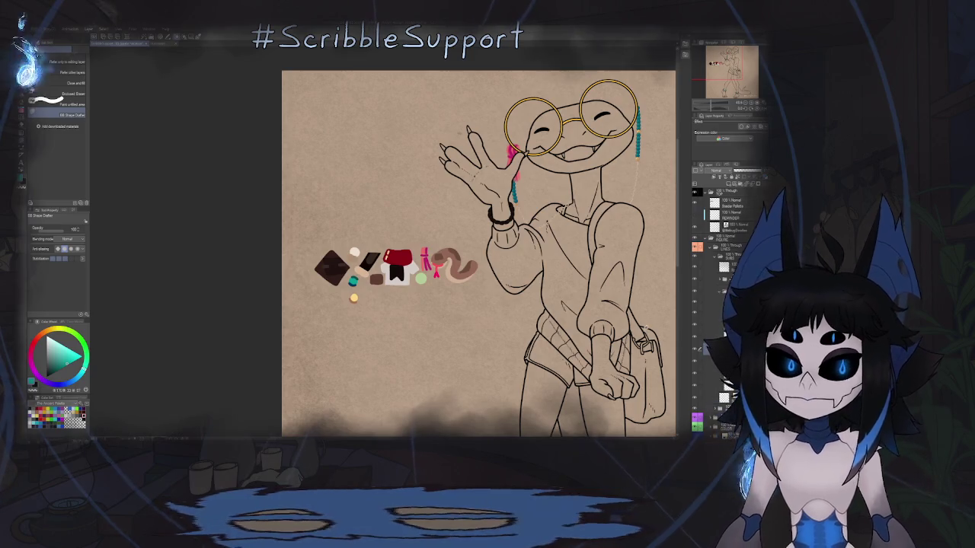
{"action": "scroll", "coordinate": [478, 252], "scroll_direction": "down", "scroll_amount": 2}
{"action": "scroll", "coordinate": [478, 251], "scroll_direction": "down", "scroll_amount": 3}
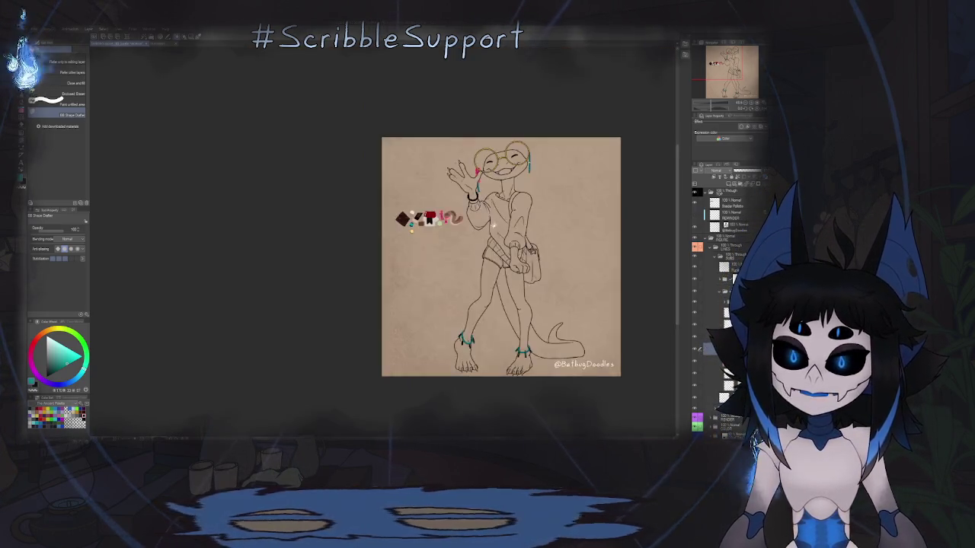
{"action": "scroll", "coordinate": [478, 251], "scroll_direction": "up", "scroll_amount": 1}
{"action": "scroll", "coordinate": [478, 251], "scroll_direction": "up", "scroll_amount": 2}
{"action": "scroll", "coordinate": [542, 328], "scroll_direction": "up", "scroll_amount": 2}
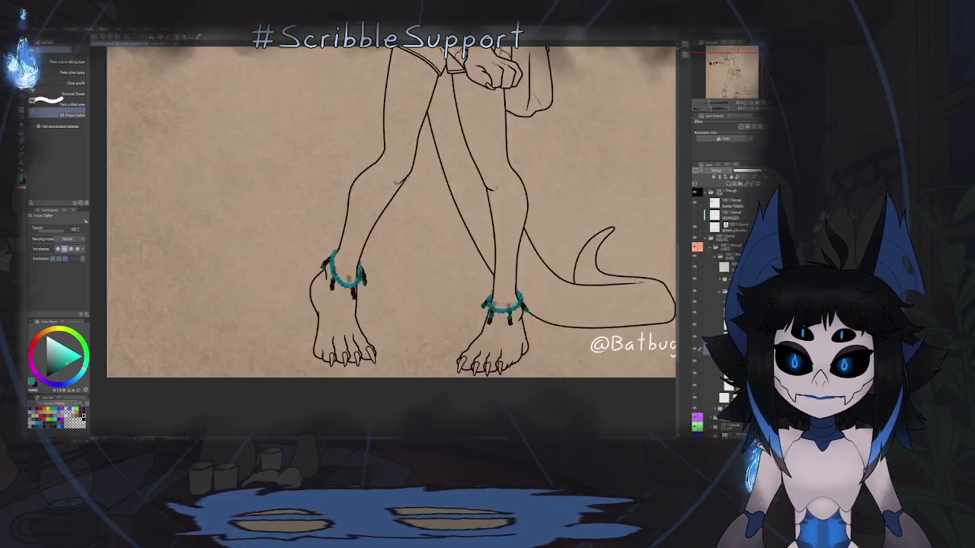
{"action": "scroll", "coordinate": [493, 282], "scroll_direction": "up", "scroll_amount": 2}
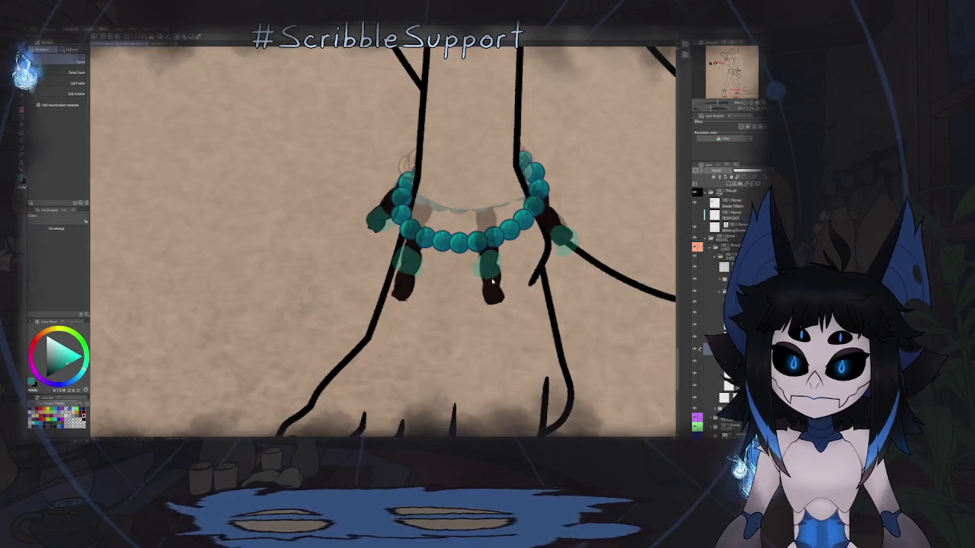
{"action": "left_click", "coordinate": [695, 338]}
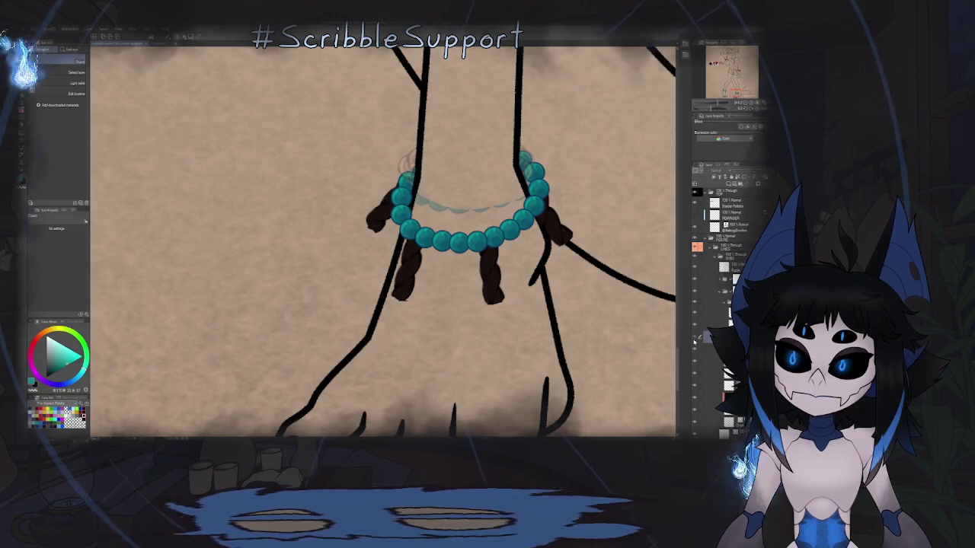
{"action": "left_click", "coordinate": [695, 340]}
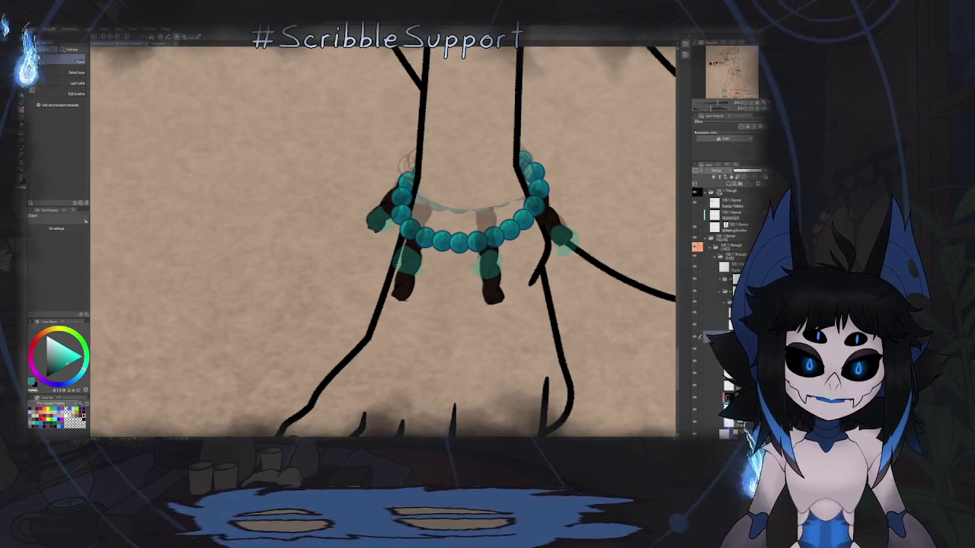
{"action": "scroll", "coordinate": [482, 270], "scroll_direction": "down", "scroll_amount": 3}
{"action": "left_click_drag", "start_coordinate": [481, 269], "coordinate": [481, 427]}
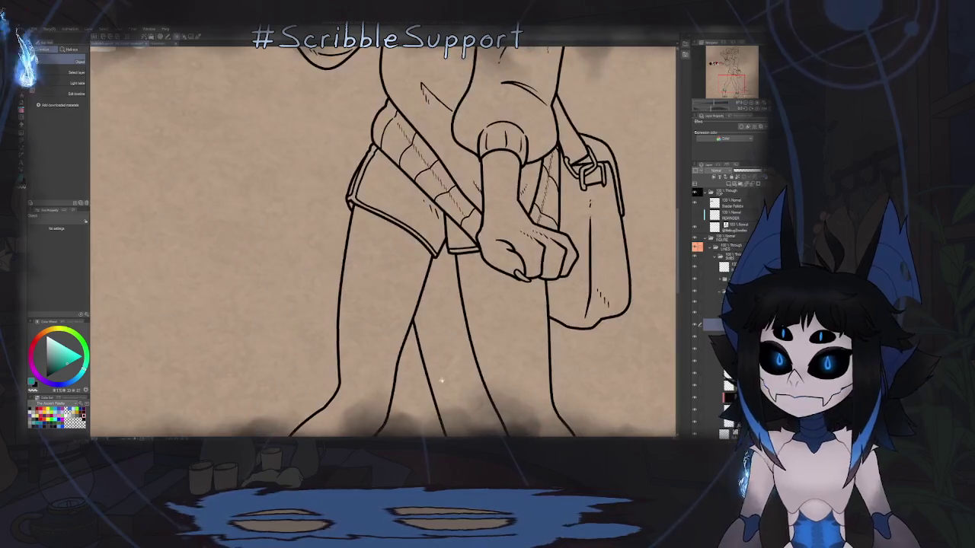
{"action": "scroll", "coordinate": [481, 270], "scroll_direction": "up", "scroll_amount": 3}
{"action": "scroll", "coordinate": [385, 238], "scroll_direction": "up", "scroll_amount": 3}
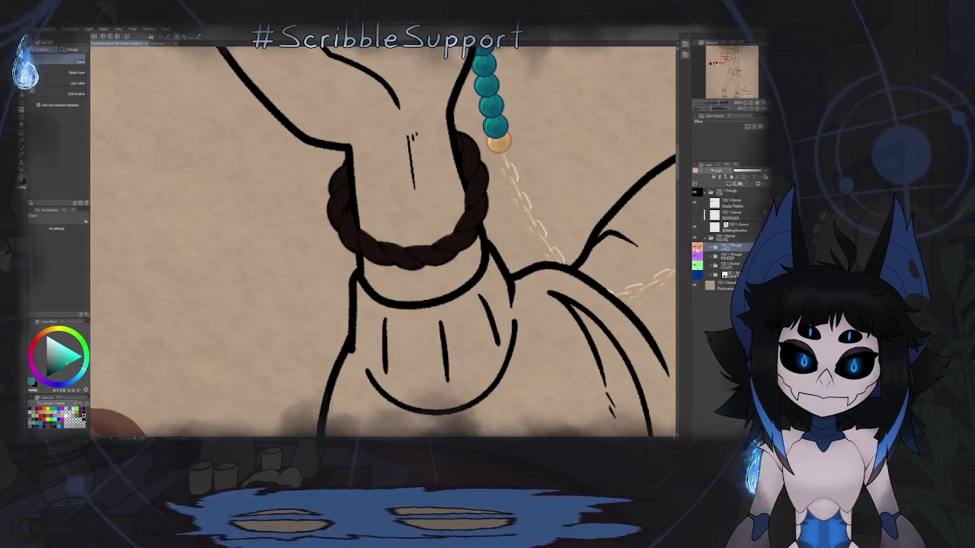
- Select the line art layer and restore the collar ring with its chain
{"action": "left_click", "coordinate": [694, 256]}
{"action": "key", "text": "ctrl+z"}
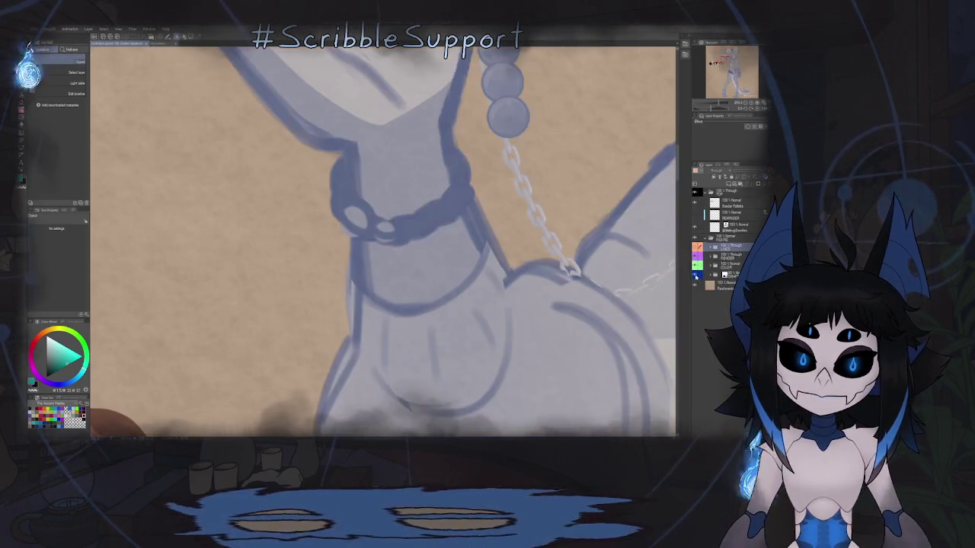
{"action": "left_click", "coordinate": [354, 228], "text": "ctrl"}
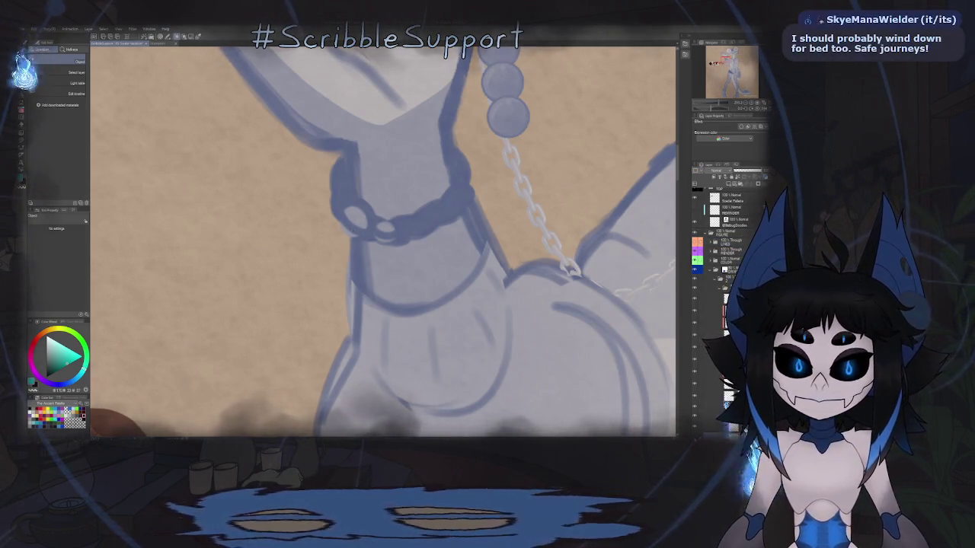
{"action": "key", "text": "Delete"}
{"action": "key", "text": "ctrl+z"}
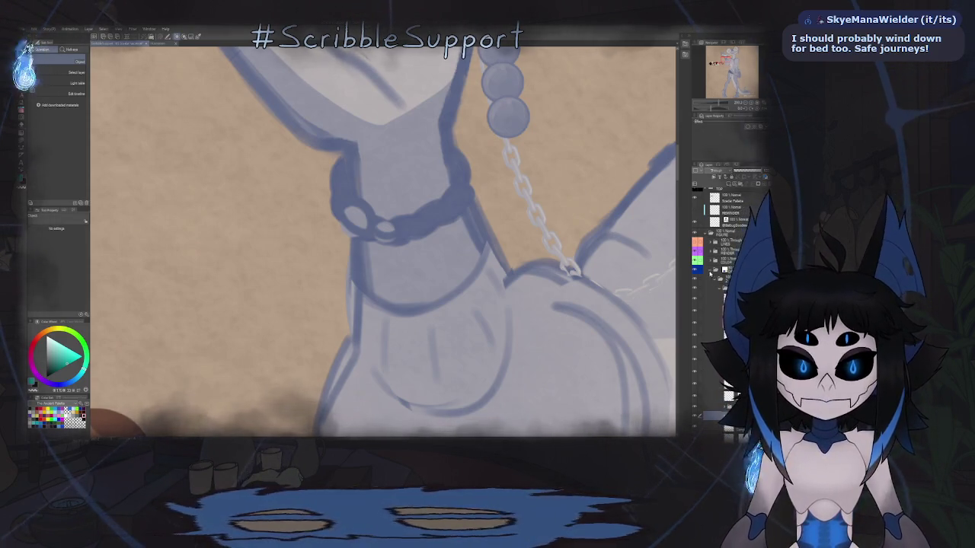
- Collapse the layer folder, turn off the blue layer colour, and zoom out to the whole character
{"action": "left_click", "coordinate": [710, 271]}
{"action": "left_click", "coordinate": [695, 275]}
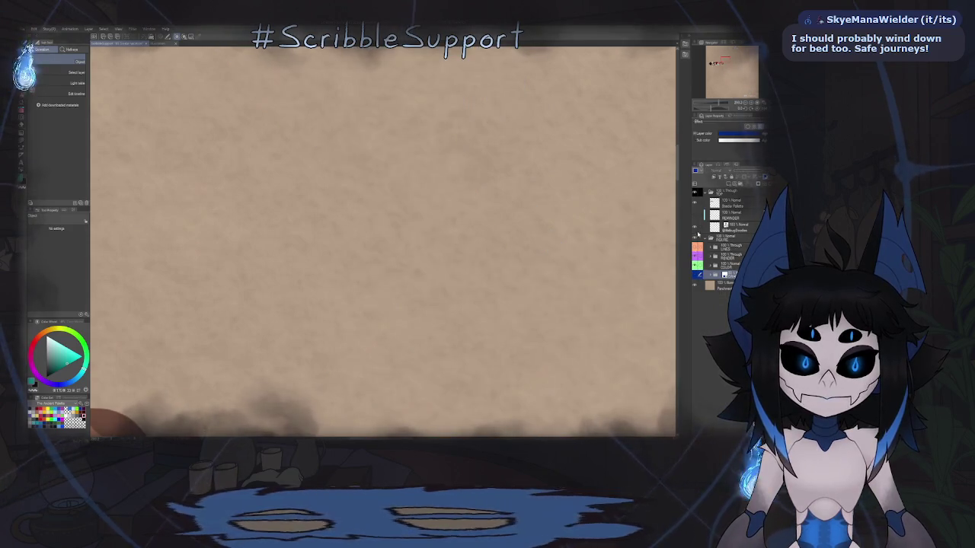
{"action": "scroll", "coordinate": [437, 206], "scroll_direction": "down", "scroll_amount": 3}
{"action": "scroll", "coordinate": [438, 205], "scroll_direction": "down", "scroll_amount": 3}
{"action": "scroll", "coordinate": [438, 205], "scroll_direction": "down", "scroll_amount": 2}
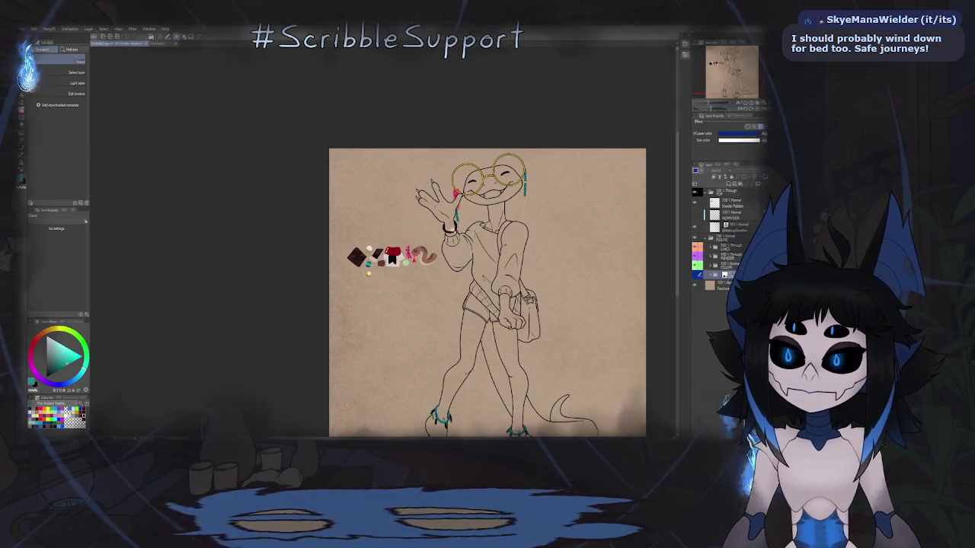
- Select the layer in the LINES folder and switch to the Lasso Fill sub-tool
{"action": "scroll", "coordinate": [480, 218], "scroll_direction": "up", "scroll_amount": 5}
{"action": "scroll", "coordinate": [479, 217], "scroll_direction": "up", "scroll_amount": 2}
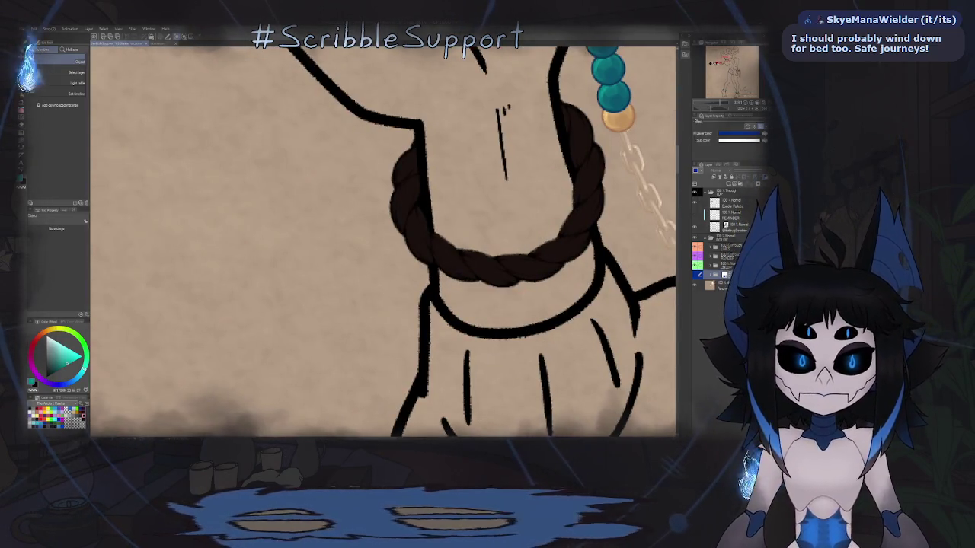
{"action": "left_click", "coordinate": [695, 299]}
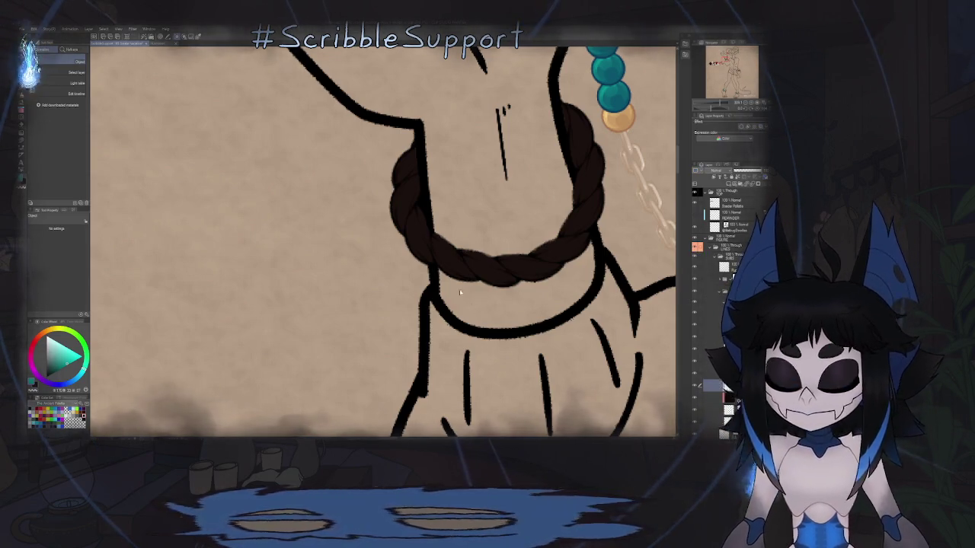
{"action": "key", "text": "g"}
{"action": "scroll", "coordinate": [372, 230], "scroll_direction": "down", "scroll_amount": 2}
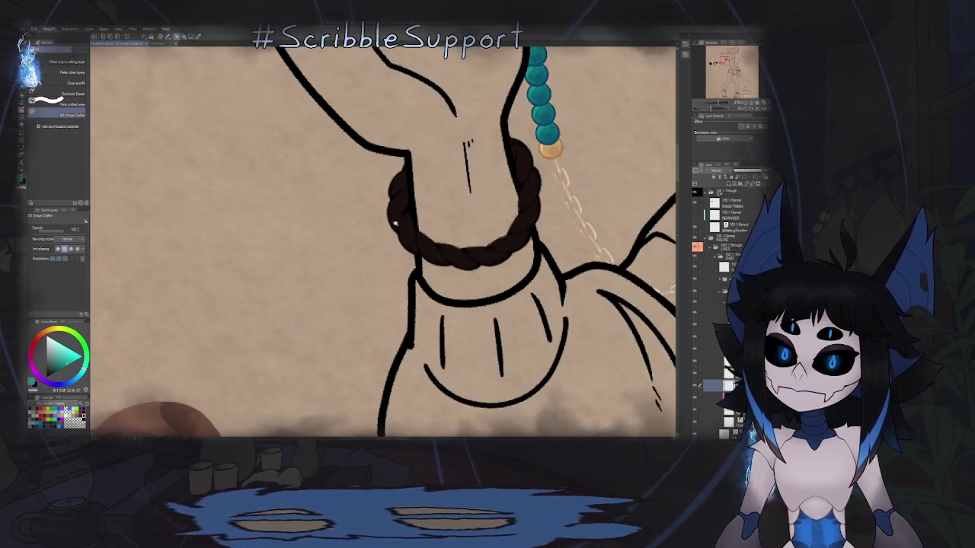
{"action": "scroll", "coordinate": [403, 214], "scroll_direction": "up", "scroll_amount": 3}
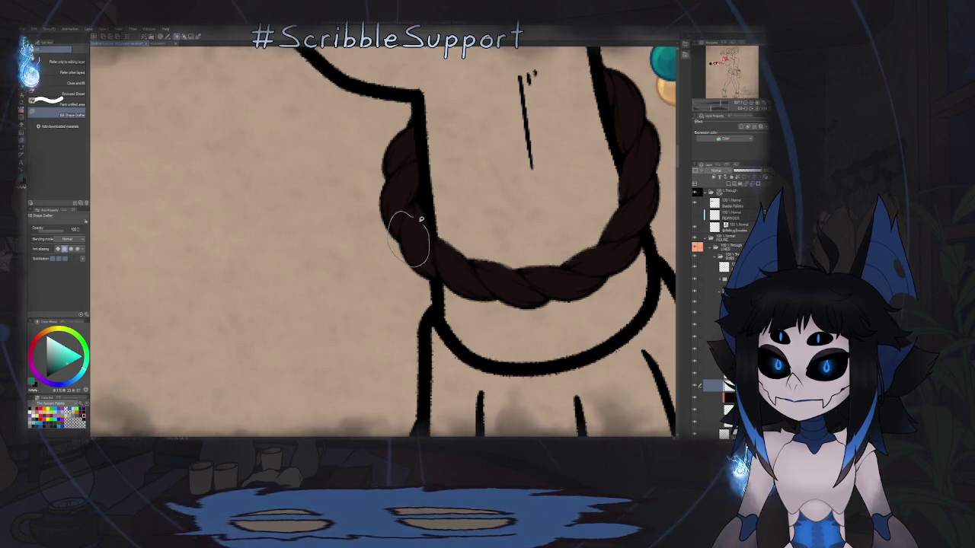
- Lasso-fill a teal bead onto the neck rope
{"action": "left_click_drag", "start_coordinate": [420, 219], "coordinate": [421, 220]}
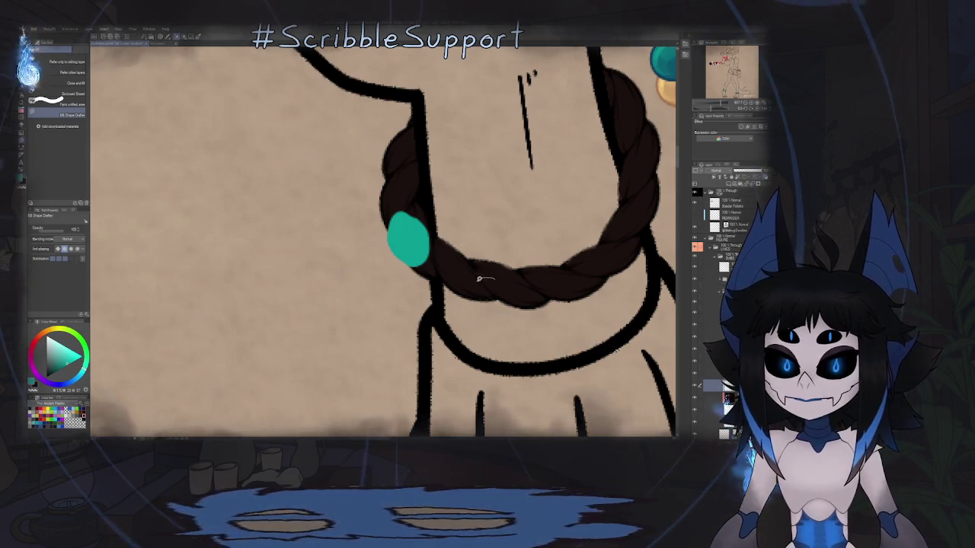
{"action": "left_click", "coordinate": [487, 285]}
{"action": "scroll", "coordinate": [495, 282], "scroll_direction": "down", "scroll_amount": 3}
{"action": "scroll", "coordinate": [450, 259], "scroll_direction": "down", "scroll_amount": 3}
{"action": "scroll", "coordinate": [495, 281], "scroll_direction": "down", "scroll_amount": 2}
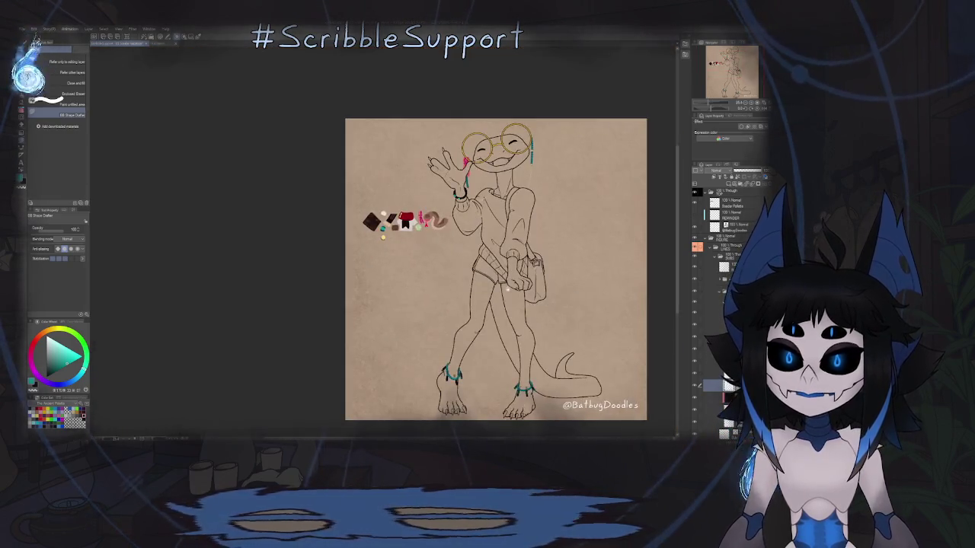
{"action": "scroll", "coordinate": [495, 228], "scroll_direction": "down", "scroll_amount": 2}
{"action": "scroll", "coordinate": [495, 190], "scroll_direction": "up", "scroll_amount": 1}
{"action": "scroll", "coordinate": [449, 282], "scroll_direction": "up", "scroll_amount": 5}
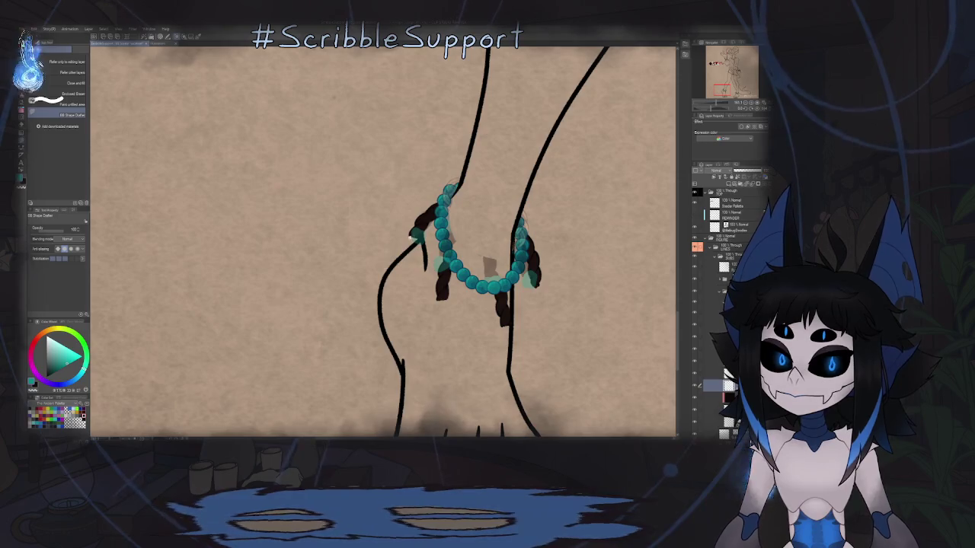
{"action": "scroll", "coordinate": [410, 201], "scroll_direction": "up", "scroll_amount": 2}
{"action": "scroll", "coordinate": [410, 202], "scroll_direction": "up", "scroll_amount": 1}
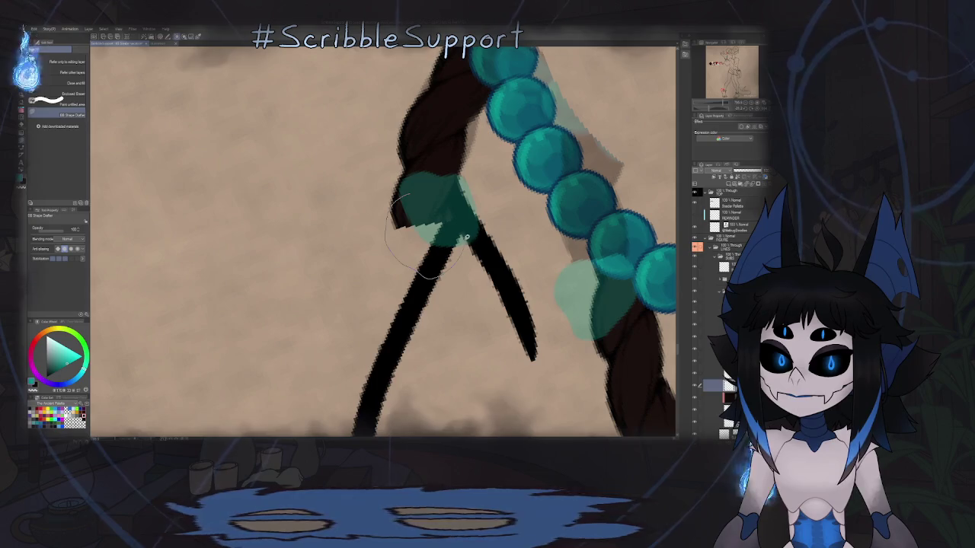
{"action": "scroll", "coordinate": [431, 198], "scroll_direction": "down", "scroll_amount": 1}
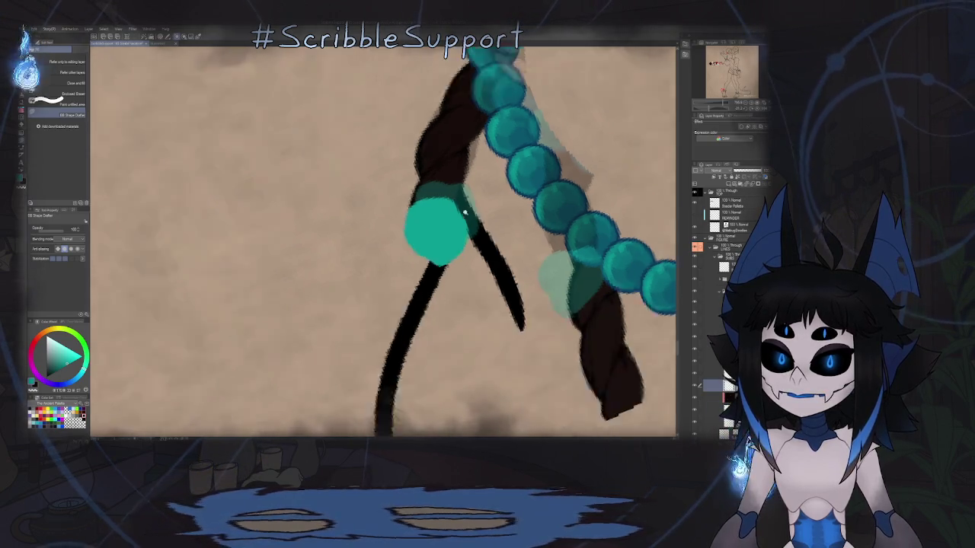
{"action": "scroll", "coordinate": [419, 244], "scroll_direction": "down", "scroll_amount": 2}
{"action": "scroll", "coordinate": [405, 292], "scroll_direction": "up", "scroll_amount": 1}
{"action": "scroll", "coordinate": [405, 267], "scroll_direction": "up", "scroll_amount": 1}
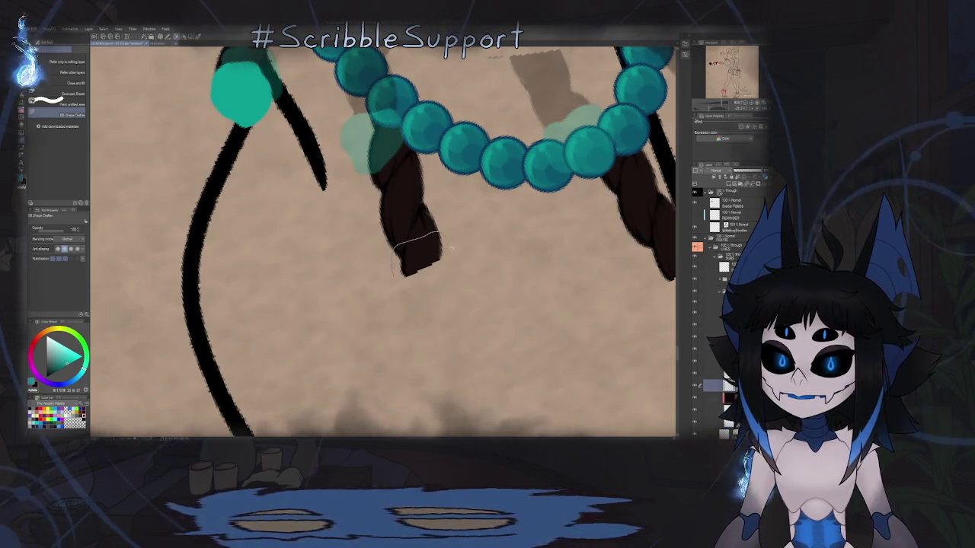
- Lasso-fill teal caps on each braided tip of the left anklet, rotating the view as needed
{"action": "left_click_drag", "start_coordinate": [410, 289], "coordinate": [427, 257]}
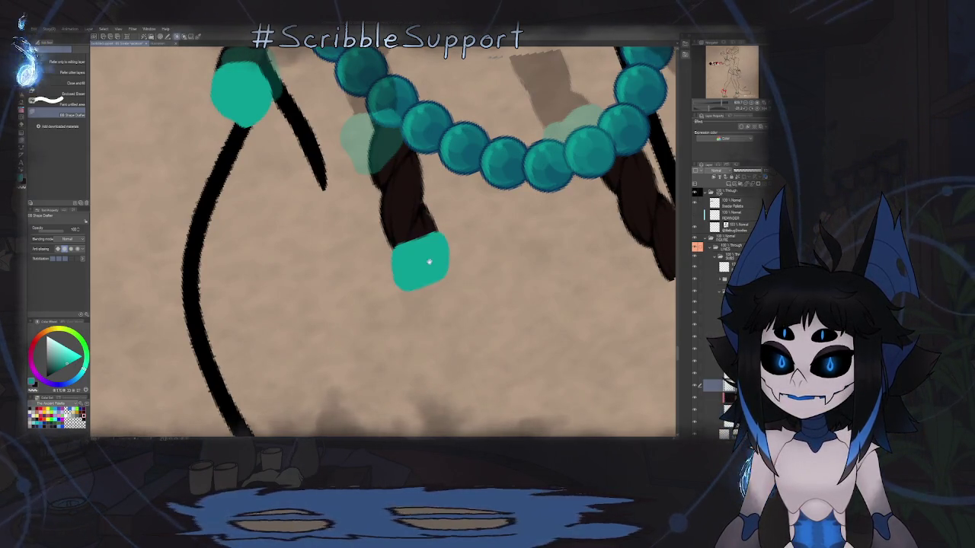
{"action": "scroll", "coordinate": [472, 225], "scroll_direction": "right", "scroll_amount": 5}
{"action": "key", "text": "asciicircum"}
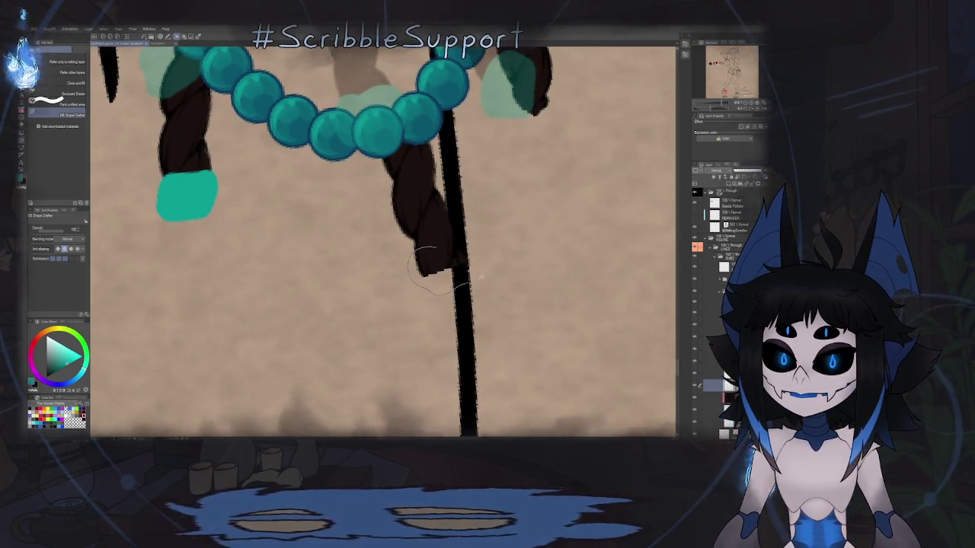
{"action": "left_click_drag", "start_coordinate": [440, 239], "coordinate": [445, 255]}
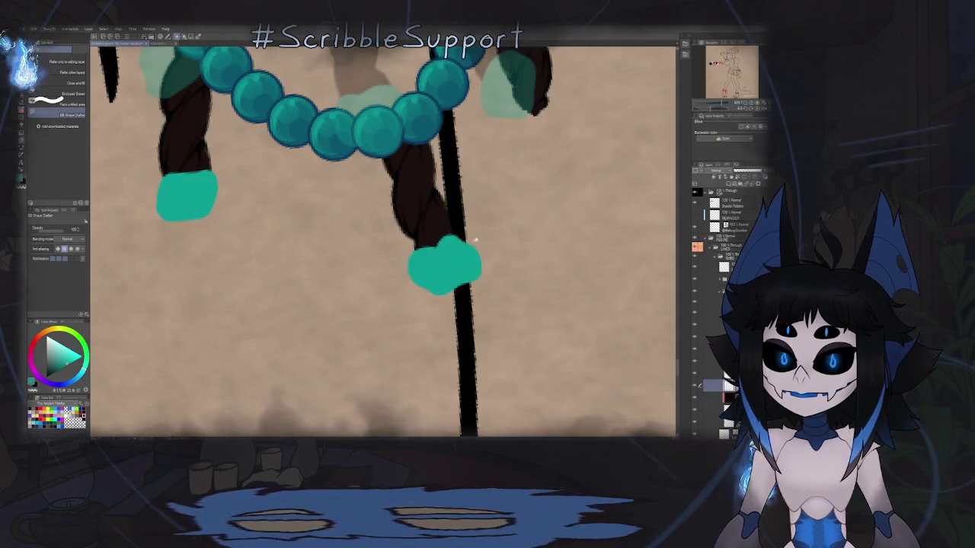
{"action": "scroll", "coordinate": [442, 228], "scroll_direction": "down", "scroll_amount": 5}
{"action": "scroll", "coordinate": [441, 209], "scroll_direction": "up", "scroll_amount": 5}
{"action": "scroll", "coordinate": [442, 209], "scroll_direction": "up", "scroll_amount": 1}
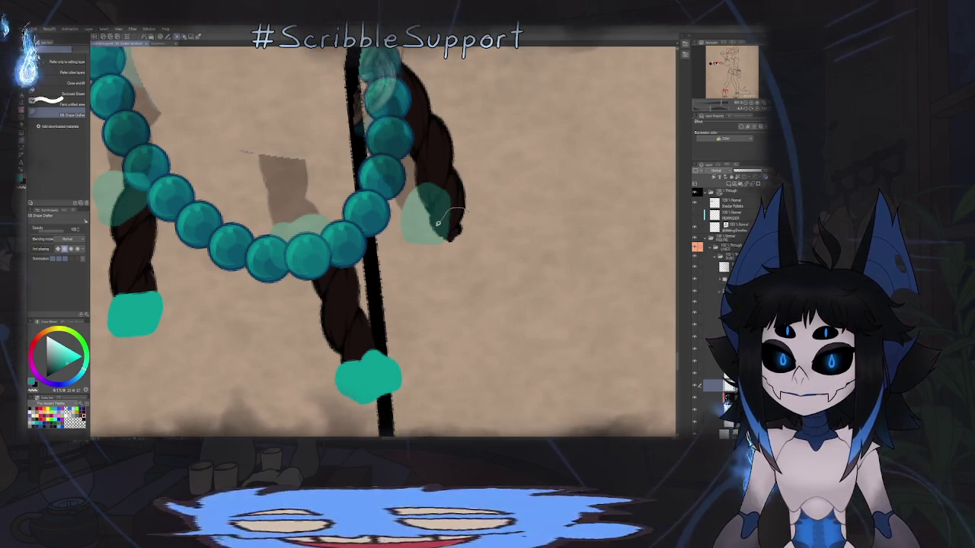
{"action": "left_click_drag", "start_coordinate": [452, 207], "coordinate": [462, 272]}
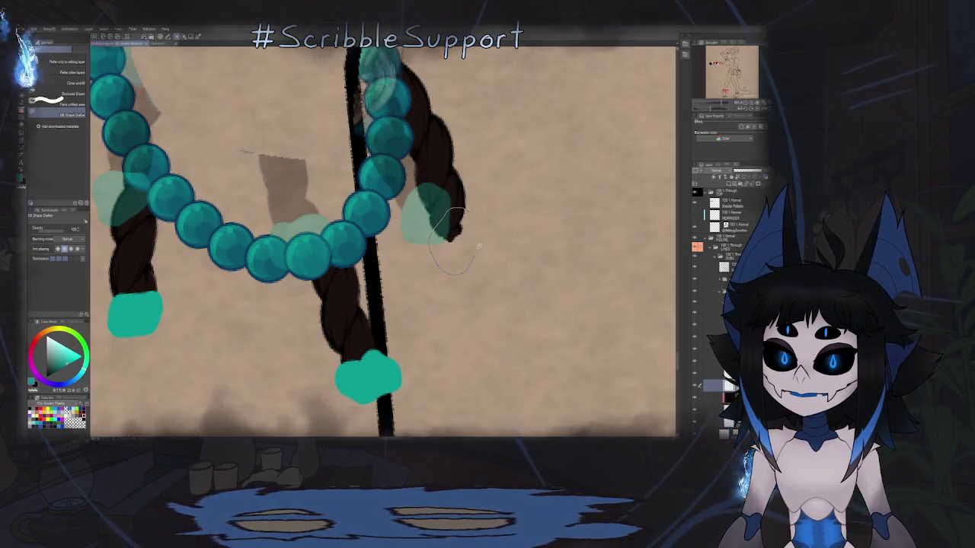
{"action": "left_click_drag", "start_coordinate": [472, 209], "coordinate": [471, 208]}
{"action": "scroll", "coordinate": [472, 214], "scroll_direction": "down", "scroll_amount": 4}
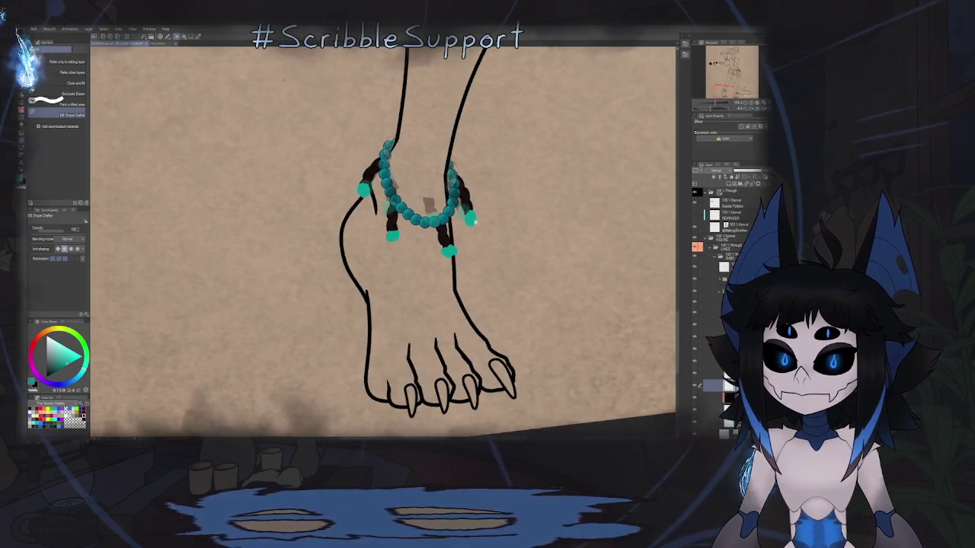
{"action": "scroll", "coordinate": [489, 226], "scroll_direction": "down", "scroll_amount": 2}
{"action": "scroll", "coordinate": [488, 228], "scroll_direction": "right", "scroll_amount": 3}
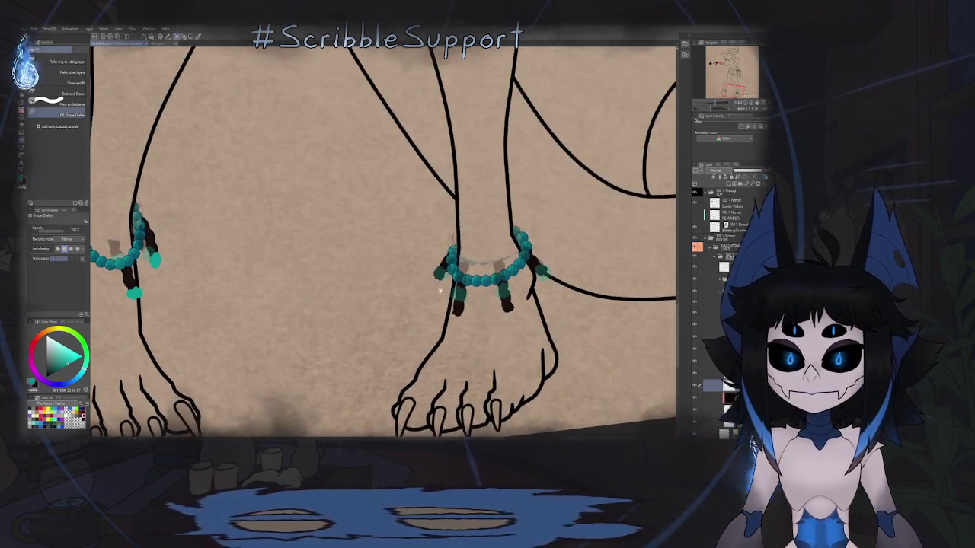
- Rotate the view to the right ankle and lasso-fill the first braid tip teal
{"action": "scroll", "coordinate": [466, 151], "scroll_direction": "up", "scroll_amount": 5}
{"action": "left_click_drag", "start_coordinate": [464, 150], "coordinate": [426, 199]}
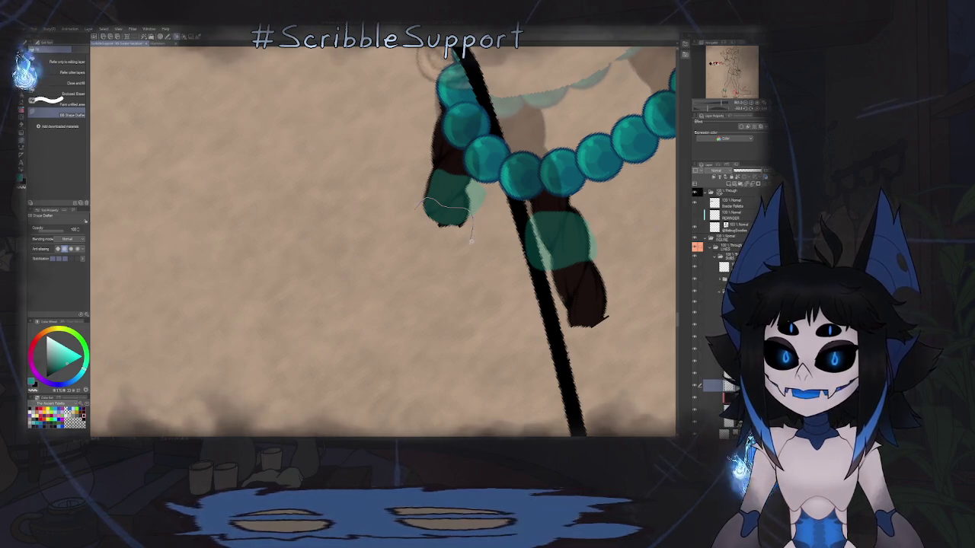
{"action": "left_click_drag", "start_coordinate": [472, 240], "coordinate": [428, 264]}
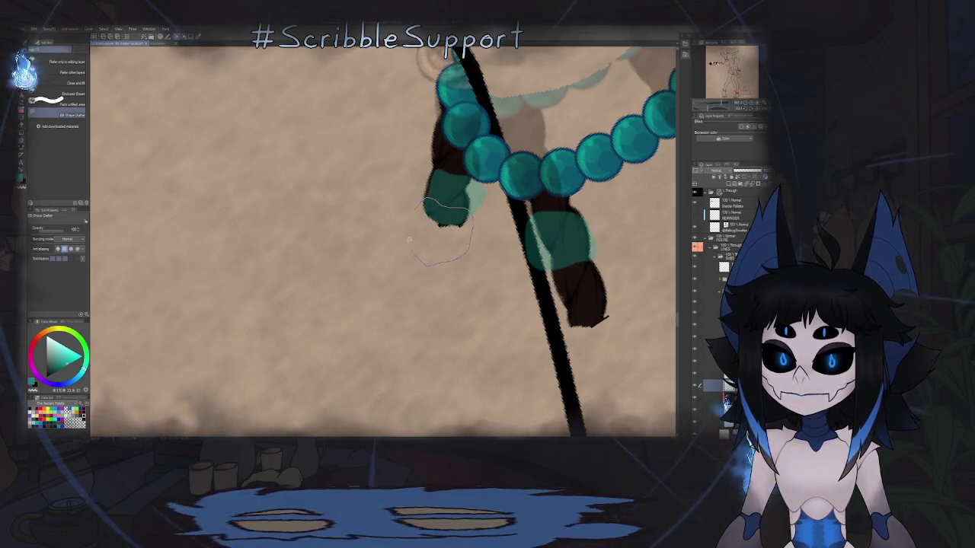
{"action": "left_click_drag", "start_coordinate": [414, 208], "coordinate": [415, 204]}
{"action": "scroll", "coordinate": [427, 221], "scroll_direction": "down", "scroll_amount": 5}
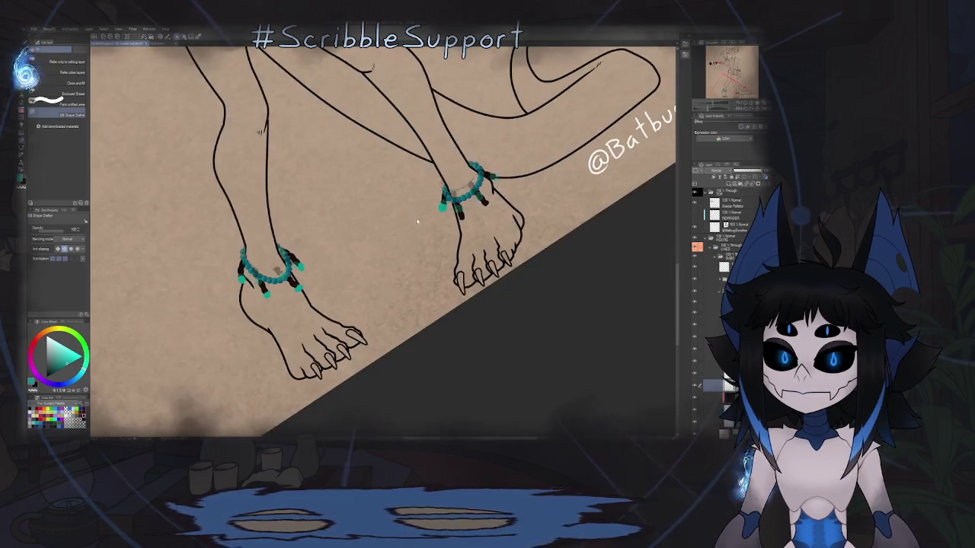
{"action": "scroll", "coordinate": [475, 261], "scroll_direction": "up", "scroll_amount": 5}
{"action": "scroll", "coordinate": [450, 236], "scroll_direction": "up", "scroll_amount": 2}
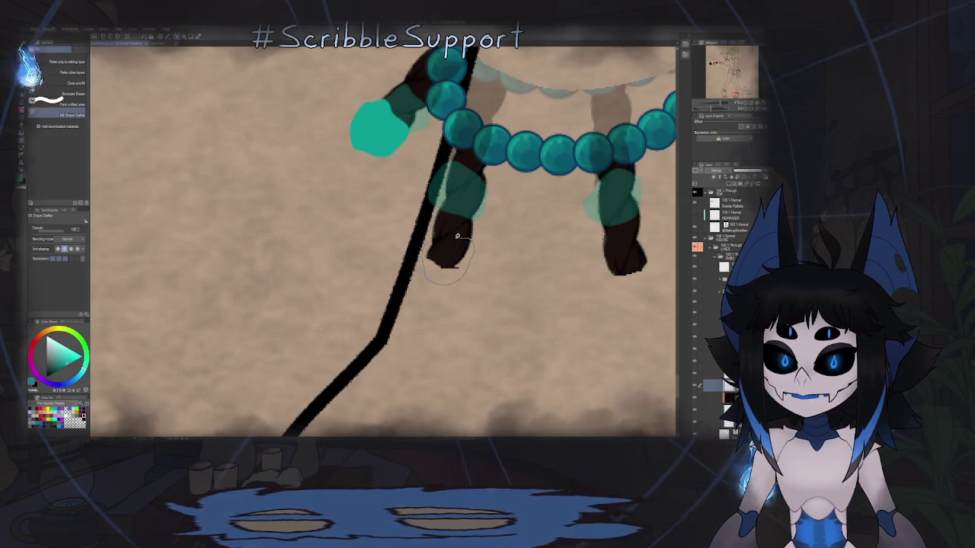
- Lasso-fill the remaining right-anklet braid tips teal, then return to the Pen tool
{"action": "left_click", "coordinate": [449, 259]}
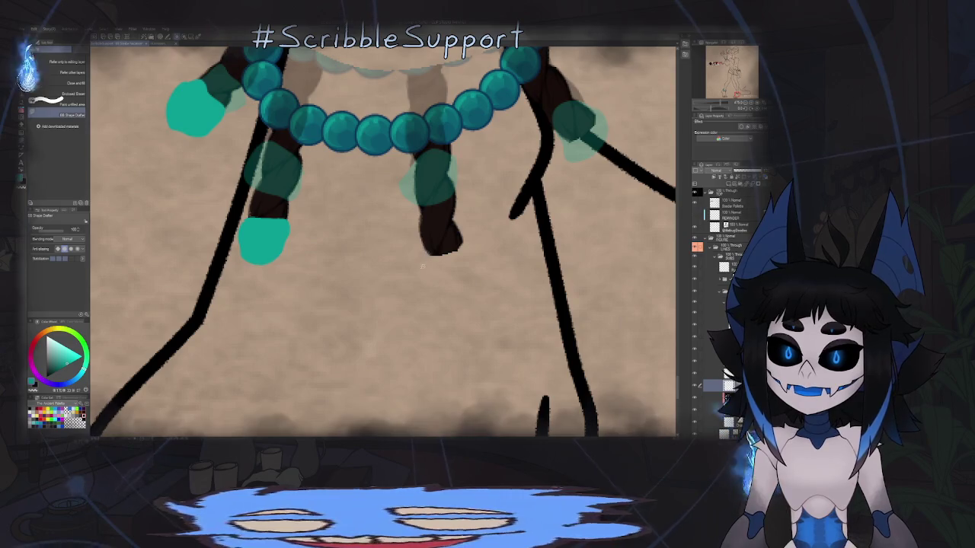
{"action": "left_click_drag", "start_coordinate": [419, 263], "coordinate": [453, 231]}
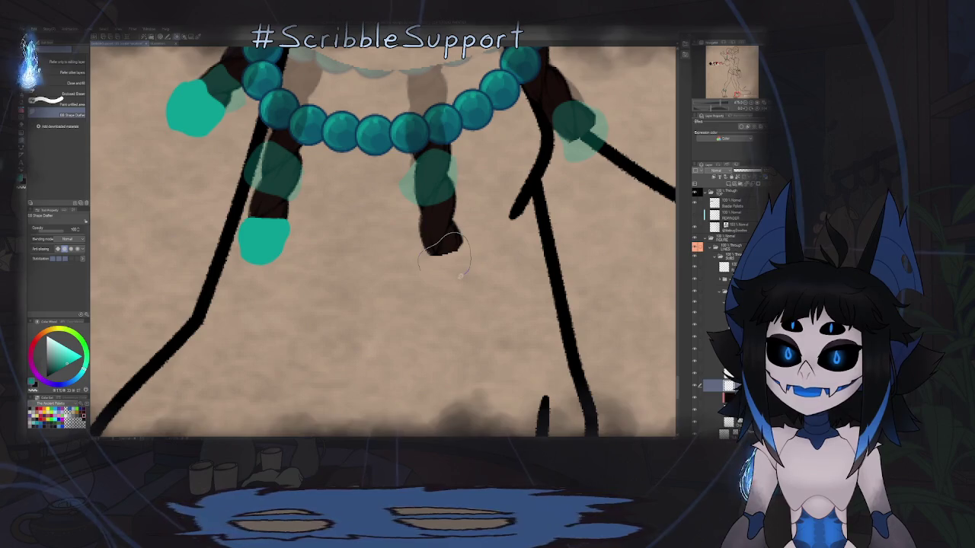
{"action": "left_click_drag", "start_coordinate": [427, 263], "coordinate": [449, 233]}
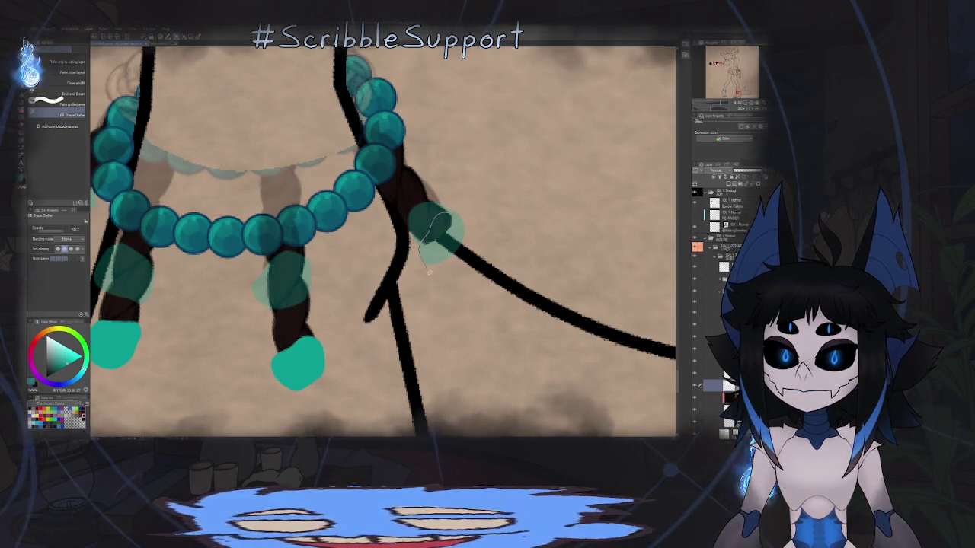
{"action": "left_click_drag", "start_coordinate": [431, 287], "coordinate": [470, 260]}
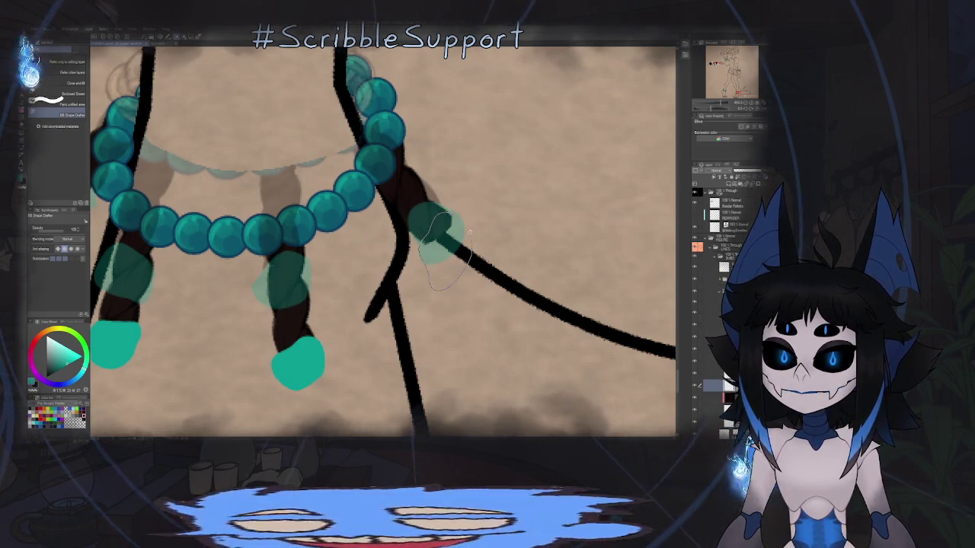
{"action": "left_click_drag", "start_coordinate": [457, 217], "coordinate": [449, 229]}
{"action": "scroll", "coordinate": [411, 229], "scroll_direction": "down", "scroll_amount": 5}
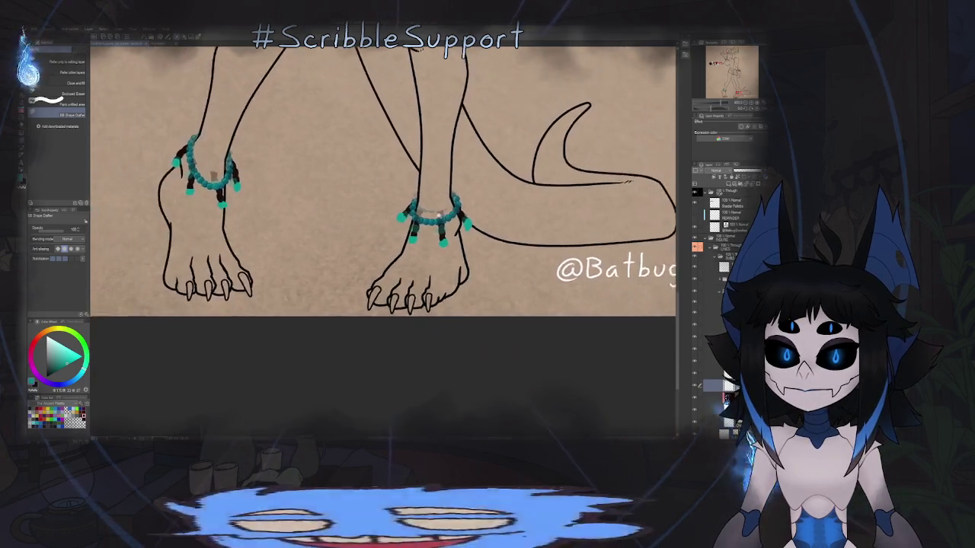
{"action": "scroll", "coordinate": [378, 202], "scroll_direction": "up", "scroll_amount": 3}
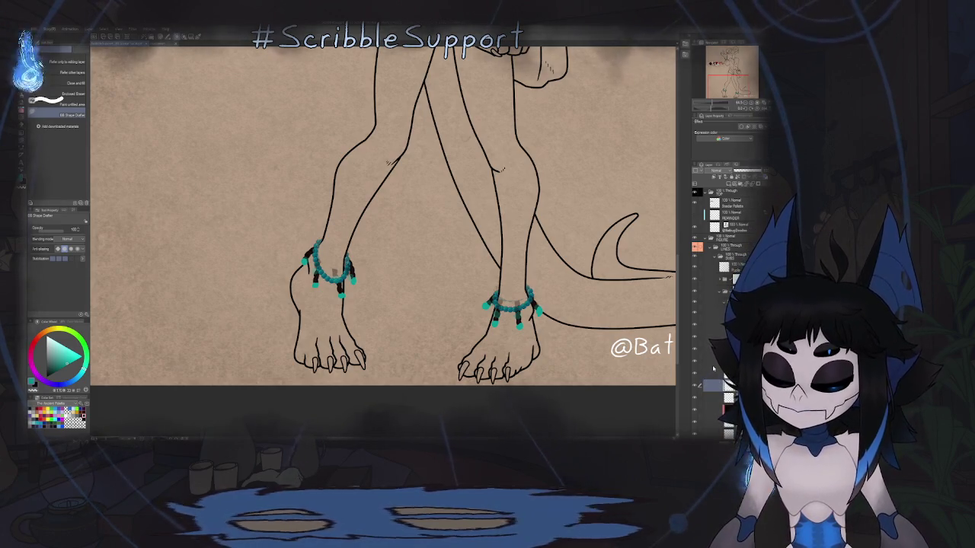
{"action": "key", "text": "p"}
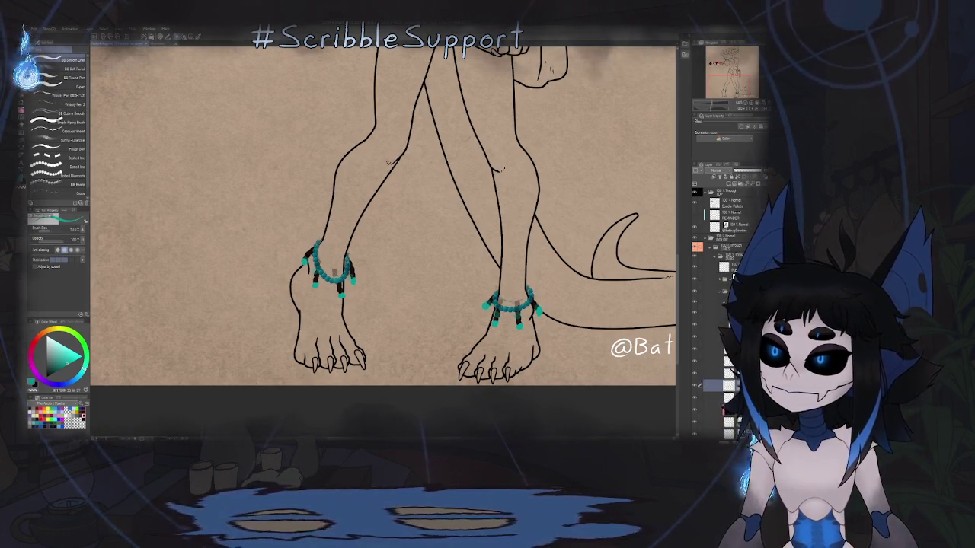
- Draw dark lines along the left anklet's teal bead, undoing a stray diagonal stroke
{"action": "scroll", "coordinate": [323, 239], "scroll_direction": "up", "scroll_amount": 5}
{"action": "scroll", "coordinate": [323, 239], "scroll_direction": "up", "scroll_amount": 3}
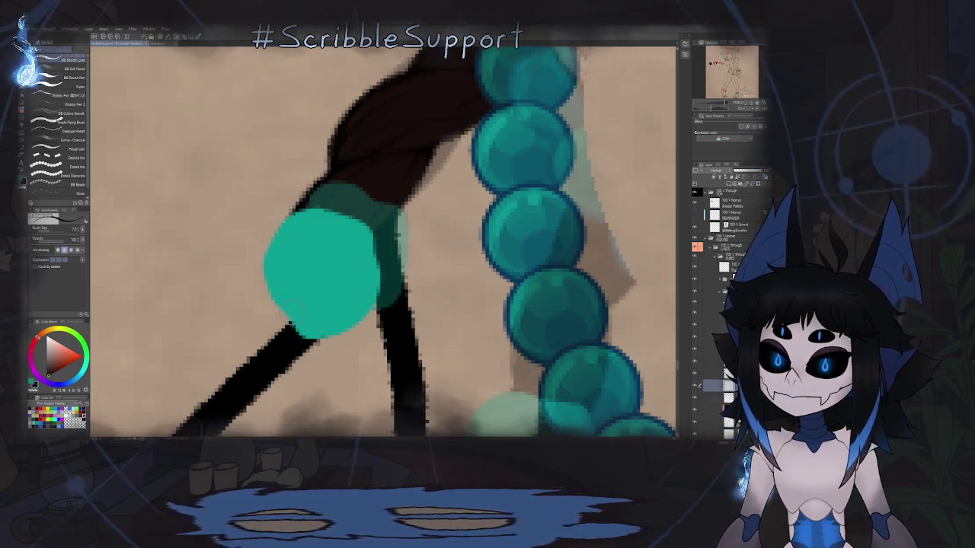
{"action": "left_click_drag", "start_coordinate": [291, 323], "coordinate": [303, 203]}
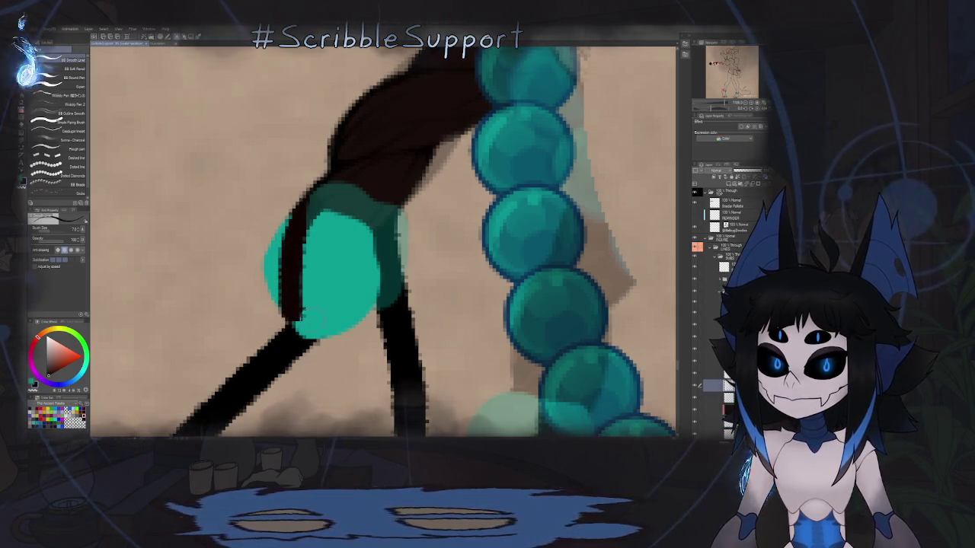
{"action": "left_click_drag", "start_coordinate": [288, 320], "coordinate": [397, 205]}
{"action": "key", "text": "ctrl+z"}
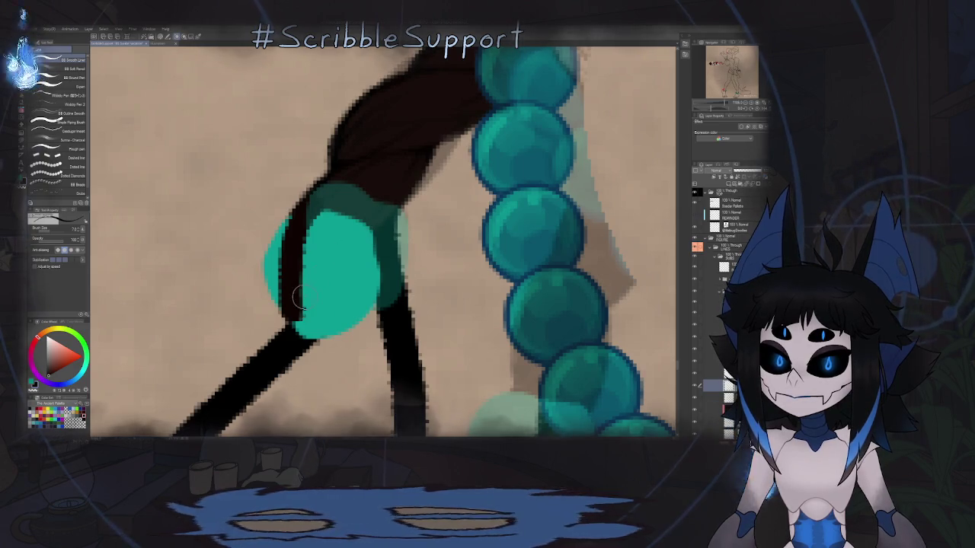
{"action": "left_click_drag", "start_coordinate": [299, 297], "coordinate": [379, 209]}
{"action": "scroll", "coordinate": [384, 225], "scroll_direction": "down", "scroll_amount": 5}
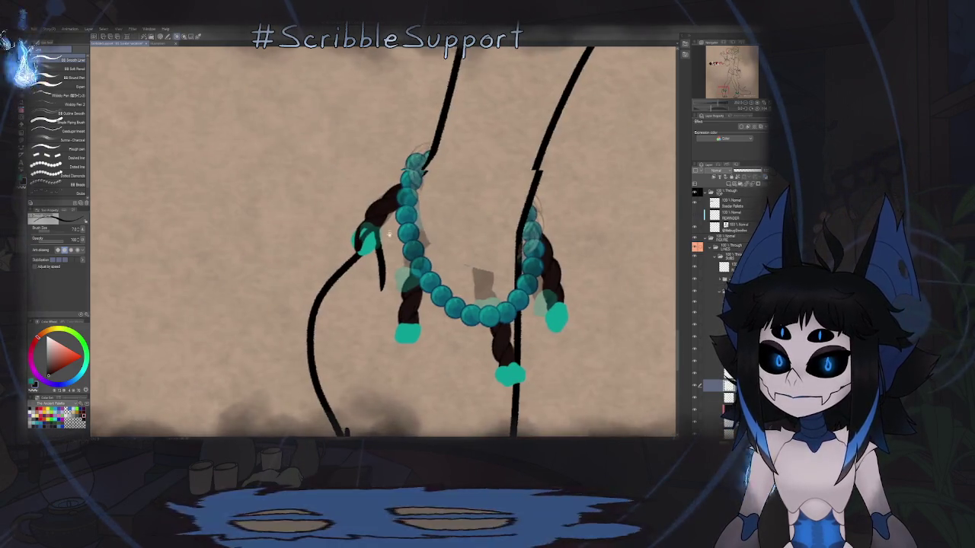
{"action": "scroll", "coordinate": [443, 349], "scroll_direction": "up", "scroll_amount": 4}
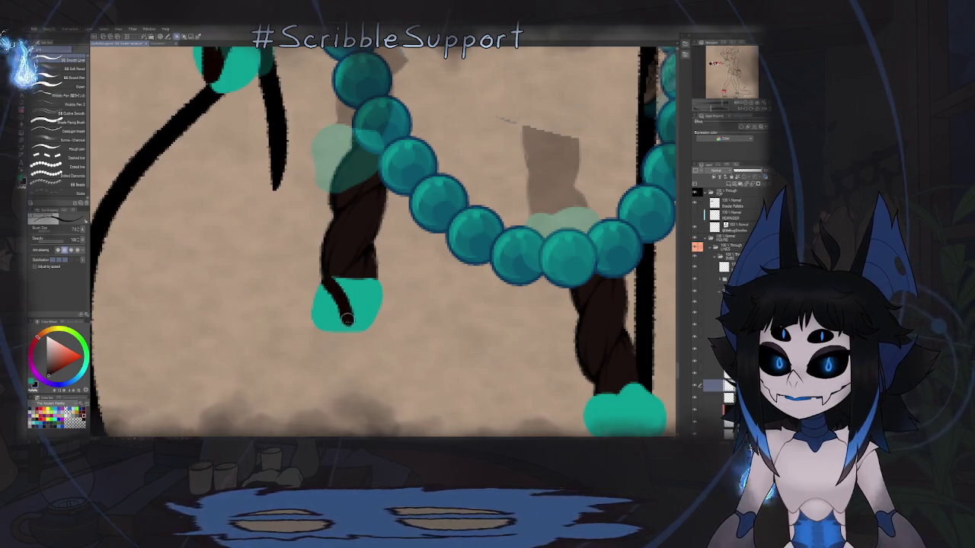
- Redraw the braid end as a dark V-shaped line over the teal dangle
{"action": "key", "text": "ctrl+z"}
{"action": "left_click_drag", "start_coordinate": [371, 280], "coordinate": [356, 311]}
{"action": "left_click_drag", "start_coordinate": [327, 277], "coordinate": [344, 329]}
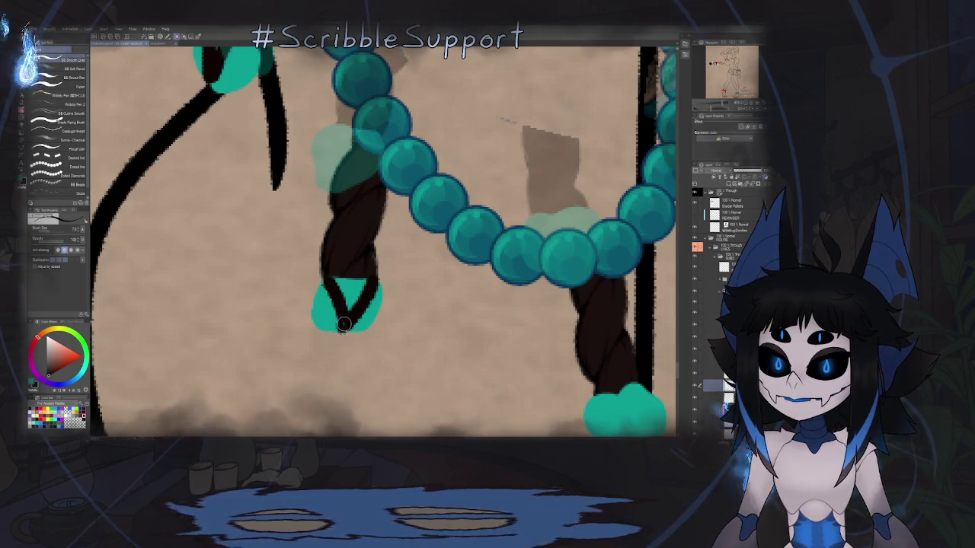
{"action": "scroll", "coordinate": [344, 329], "scroll_direction": "down", "scroll_amount": 5}
{"action": "scroll", "coordinate": [381, 267], "scroll_direction": "down", "scroll_amount": 2}
{"action": "scroll", "coordinate": [403, 277], "scroll_direction": "up", "scroll_amount": 6}
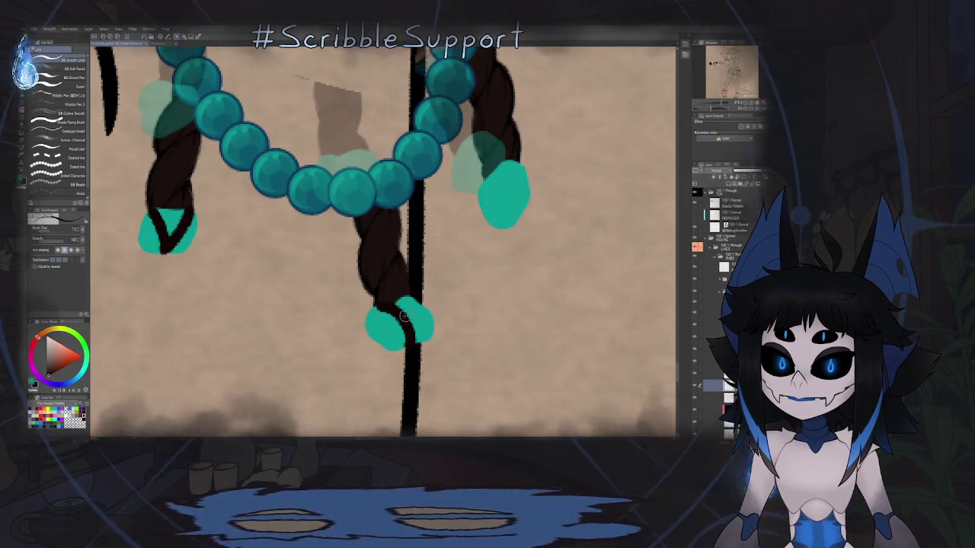
{"action": "scroll", "coordinate": [401, 286], "scroll_direction": "down", "scroll_amount": 5}
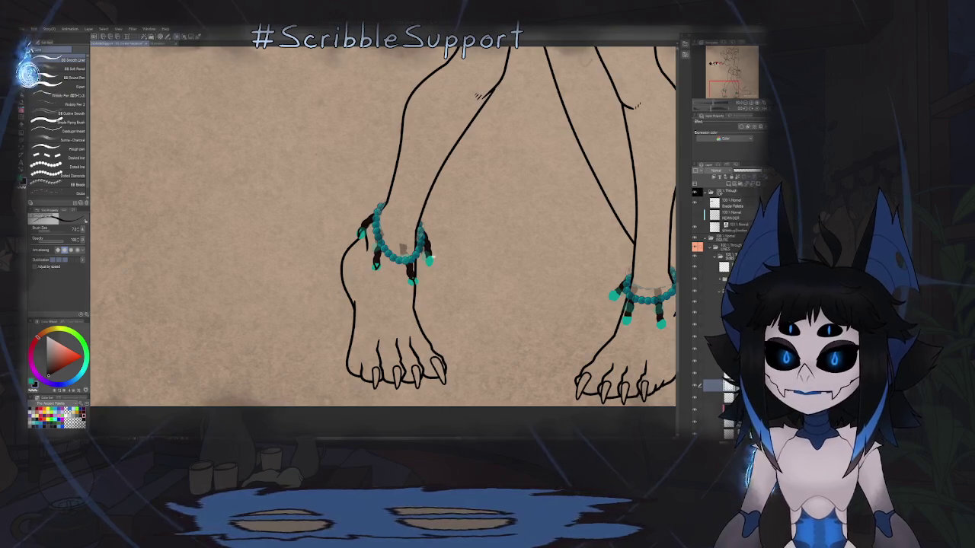
- Zoom in on the right anklet and draw a dark line across the first teal dangle's tip
{"action": "scroll", "coordinate": [427, 259], "scroll_direction": "up", "scroll_amount": 3}
{"action": "scroll", "coordinate": [427, 259], "scroll_direction": "up", "scroll_amount": 3}
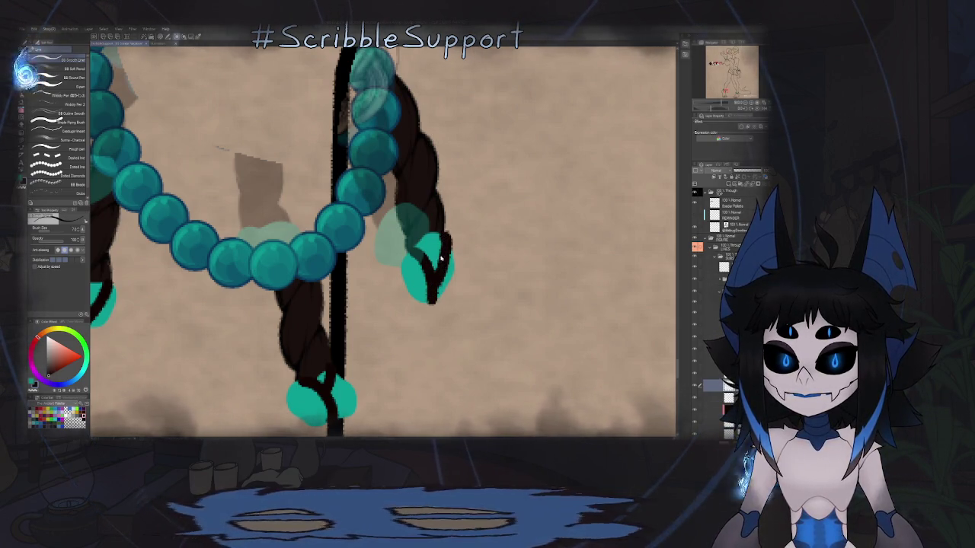
{"action": "scroll", "coordinate": [440, 259], "scroll_direction": "down", "scroll_amount": 5}
{"action": "scroll", "coordinate": [451, 247], "scroll_direction": "up", "scroll_amount": 5}
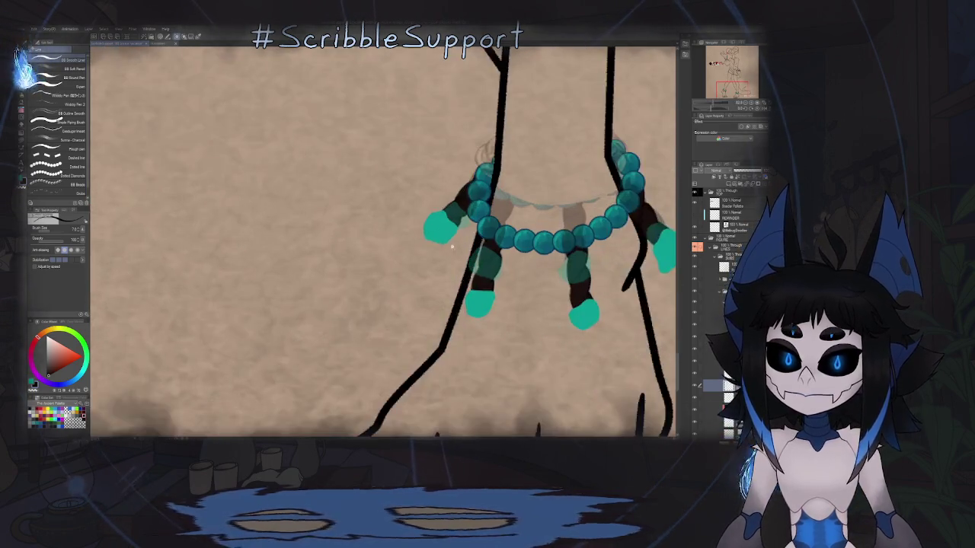
{"action": "scroll", "coordinate": [452, 247], "scroll_direction": "up", "scroll_amount": 2}
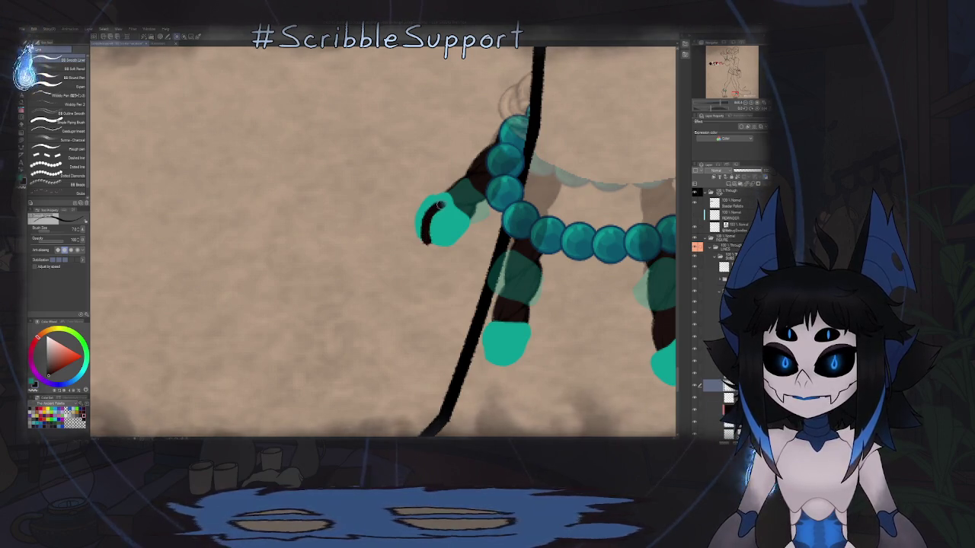
{"action": "scroll", "coordinate": [452, 205], "scroll_direction": "up", "scroll_amount": 2}
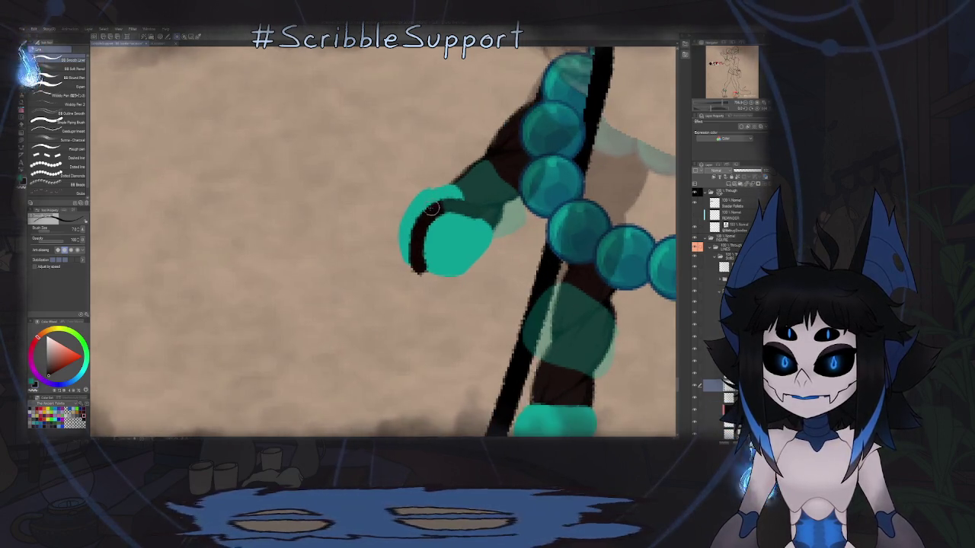
{"action": "scroll", "coordinate": [430, 207], "scroll_direction": "down", "scroll_amount": 4}
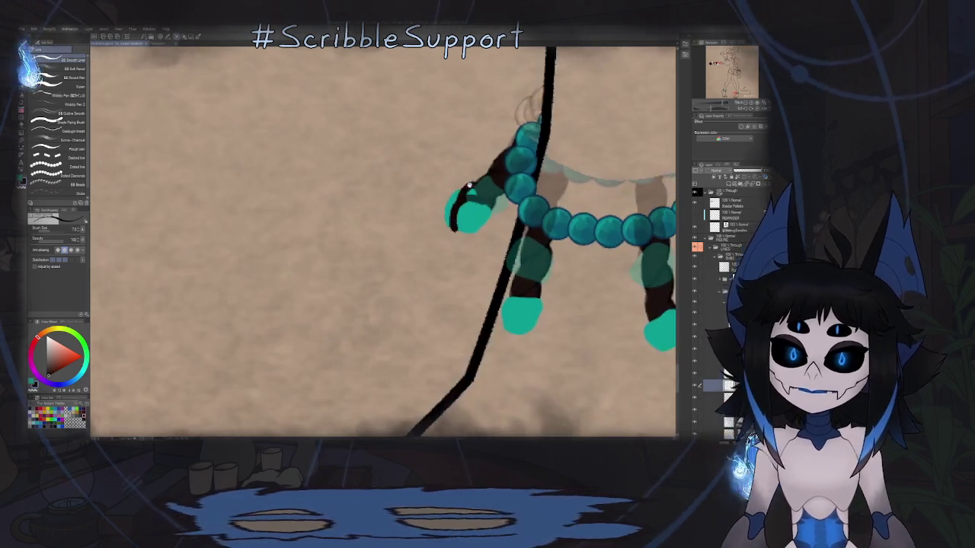
{"action": "scroll", "coordinate": [440, 216], "scroll_direction": "up", "scroll_amount": 2}
{"action": "scroll", "coordinate": [436, 229], "scroll_direction": "up", "scroll_amount": 1}
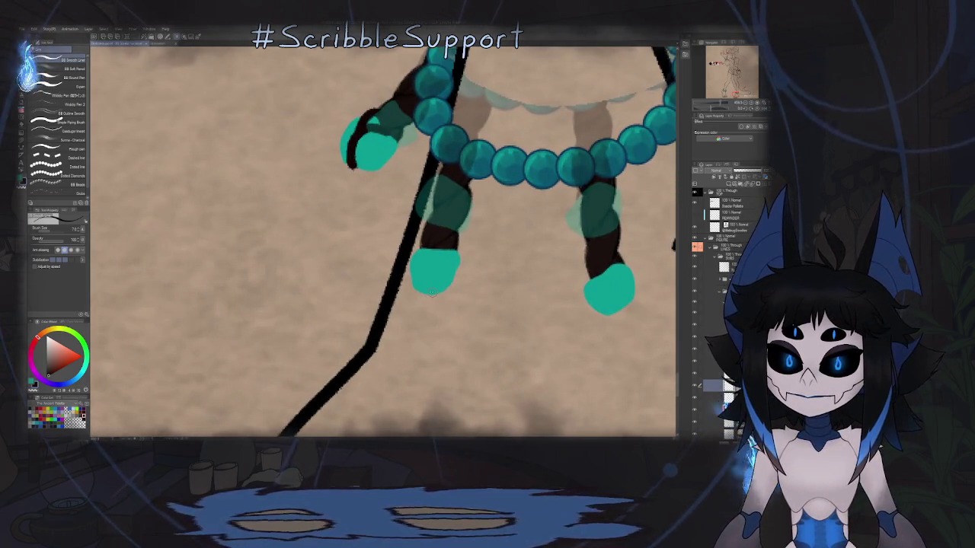
{"action": "mouse_move", "coordinate": [454, 276]}
{"action": "left_mouse_down"}
{"action": "mouse_move", "coordinate": [425, 250]}
{"action": "mouse_move", "coordinate": [412, 280]}
{"action": "mouse_move", "coordinate": [434, 258]}
{"action": "left_mouse_up"}
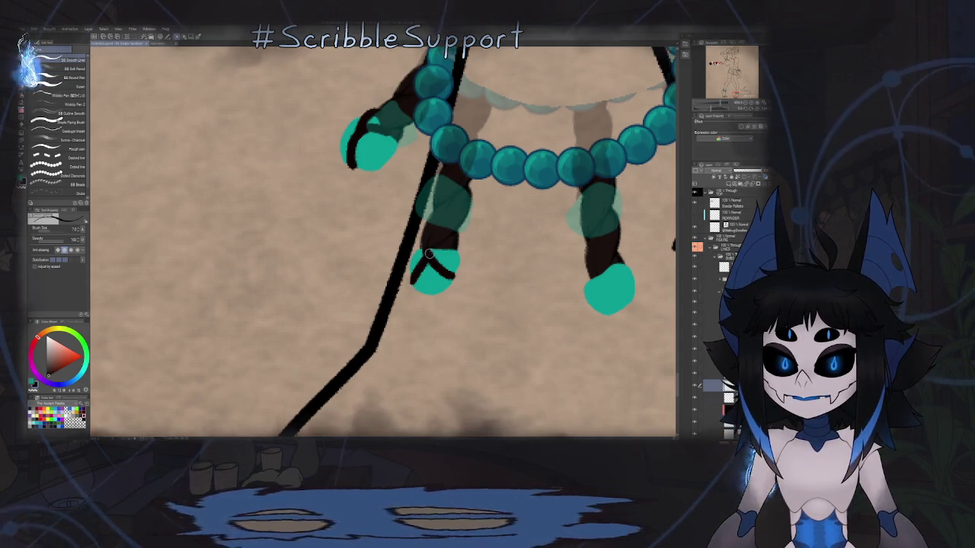
{"action": "scroll", "coordinate": [433, 249], "scroll_direction": "down", "scroll_amount": 3}
{"action": "scroll", "coordinate": [432, 250], "scroll_direction": "up", "scroll_amount": 3}
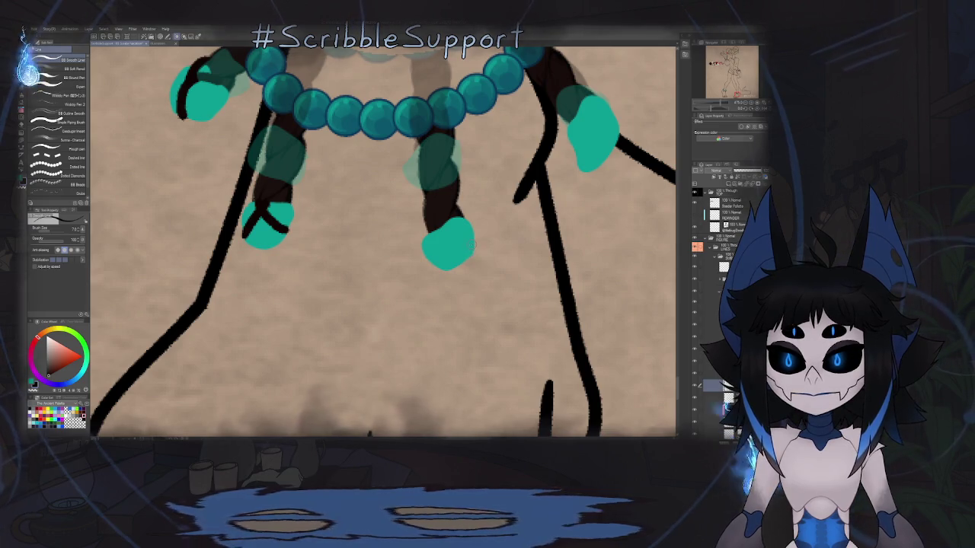
- Draw curved and short dark strokes across the remaining right teal dangles, then zoom out
{"action": "left_click_drag", "start_coordinate": [474, 245], "coordinate": [437, 232]}
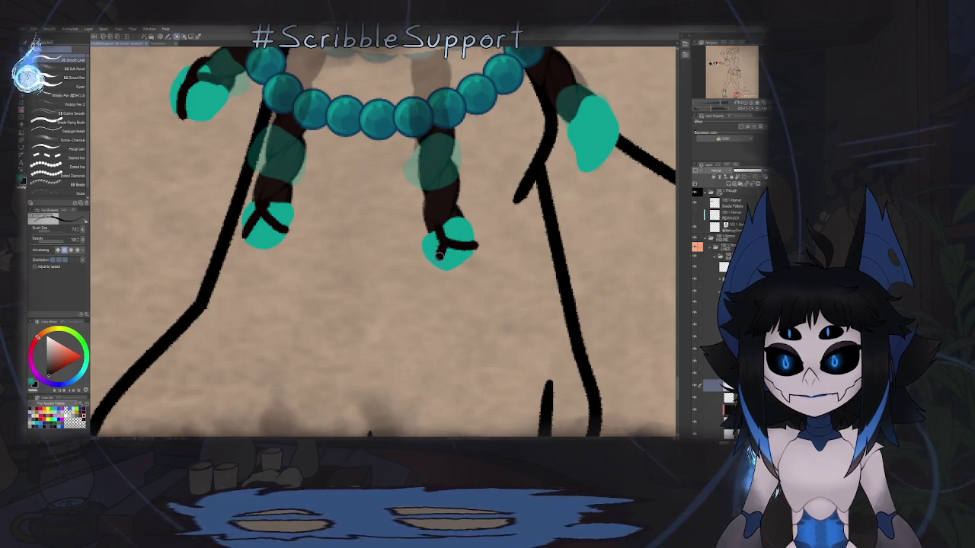
{"action": "scroll", "coordinate": [438, 266], "scroll_direction": "down", "scroll_amount": 3}
{"action": "scroll", "coordinate": [438, 265], "scroll_direction": "down", "scroll_amount": 2}
{"action": "scroll", "coordinate": [452, 181], "scroll_direction": "up", "scroll_amount": 1}
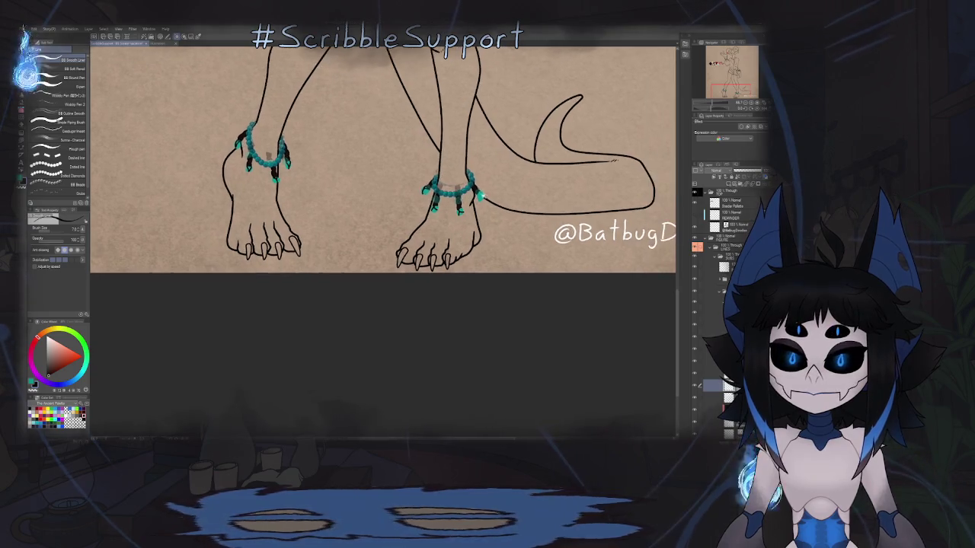
{"action": "scroll", "coordinate": [452, 180], "scroll_direction": "up", "scroll_amount": 2}
{"action": "scroll", "coordinate": [452, 180], "scroll_direction": "up", "scroll_amount": 2}
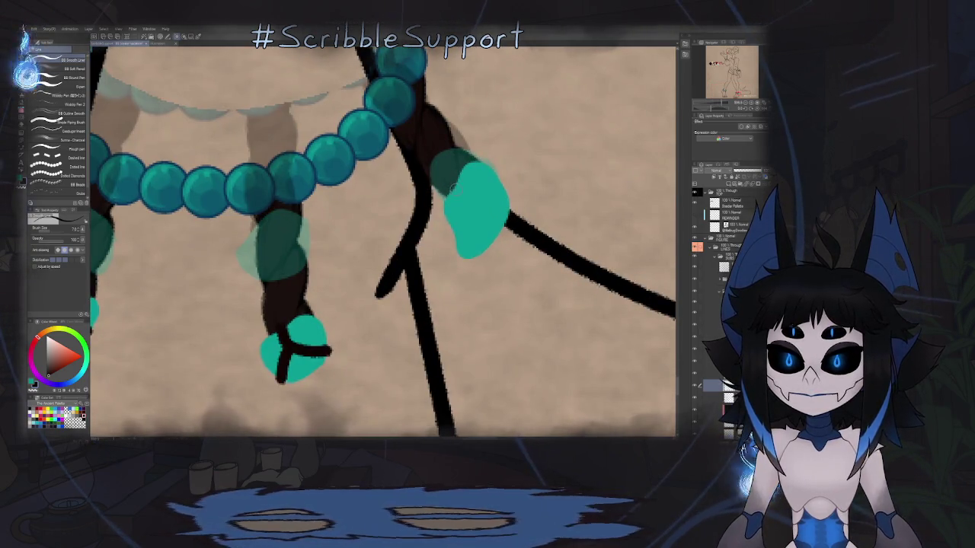
{"action": "mouse_move", "coordinate": [454, 186]}
{"action": "left_mouse_down"}
{"action": "mouse_move", "coordinate": [481, 202]}
{"action": "mouse_move", "coordinate": [493, 244]}
{"action": "left_mouse_up"}
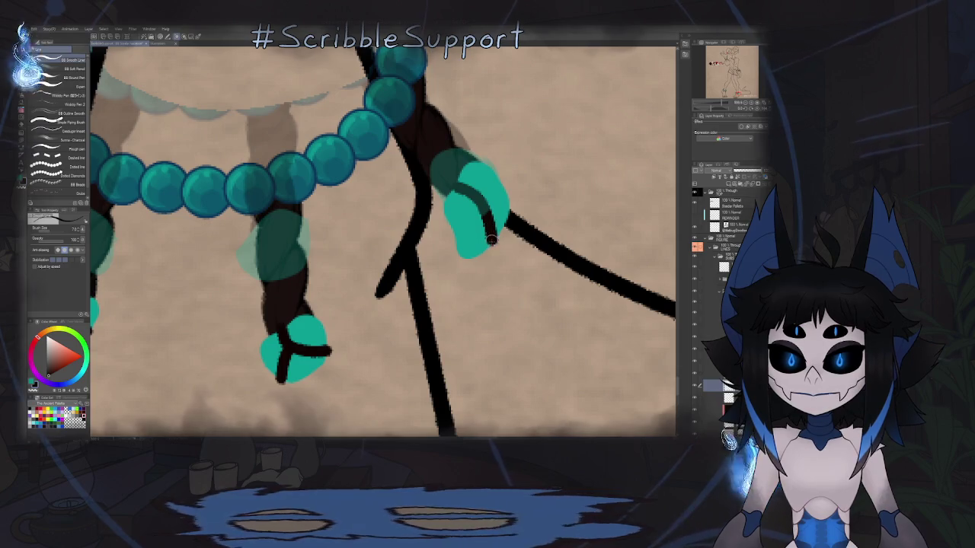
{"action": "left_click_drag", "start_coordinate": [482, 204], "coordinate": [492, 179]}
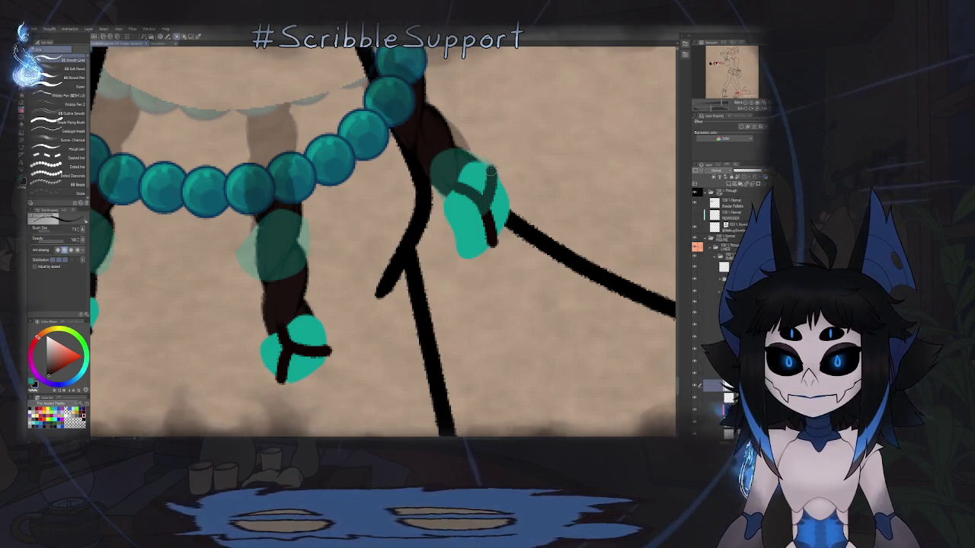
{"action": "scroll", "coordinate": [491, 169], "scroll_direction": "down", "scroll_amount": 3}
{"action": "scroll", "coordinate": [472, 205], "scroll_direction": "down", "scroll_amount": 2}
{"action": "scroll", "coordinate": [456, 236], "scroll_direction": "down", "scroll_amount": 2}
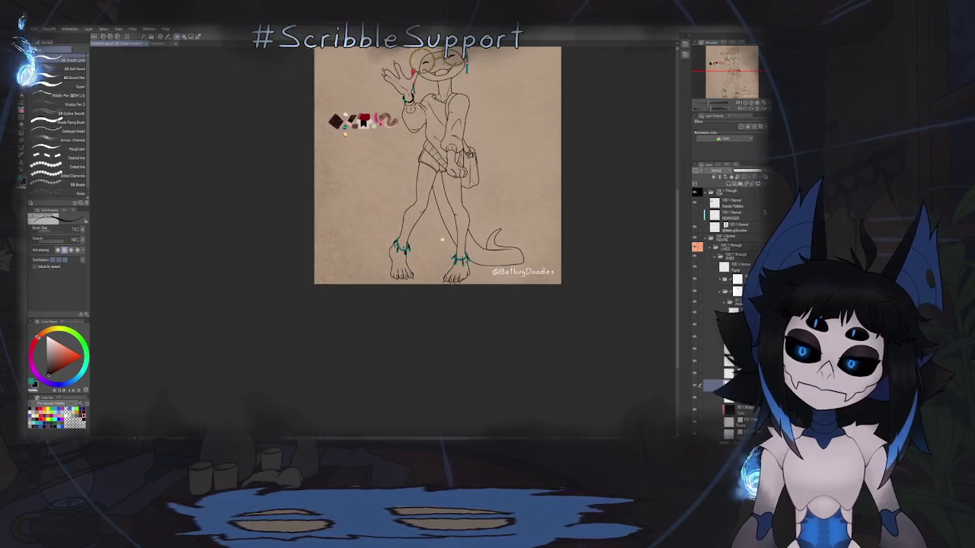
{"action": "scroll", "coordinate": [447, 260], "scroll_direction": "down", "scroll_amount": 1}
{"action": "scroll", "coordinate": [427, 198], "scroll_direction": "up", "scroll_amount": 2}
{"action": "scroll", "coordinate": [396, 182], "scroll_direction": "up", "scroll_amount": 3}
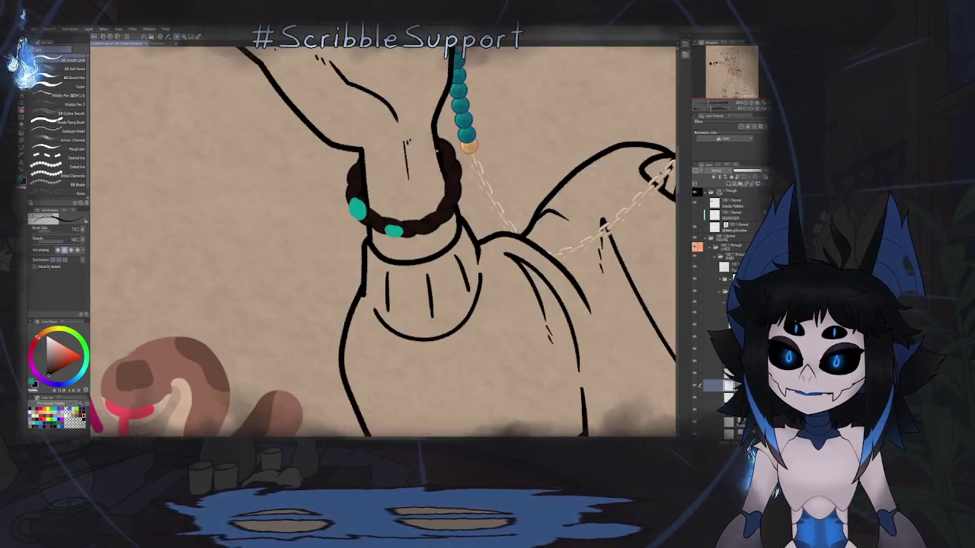
{"action": "scroll", "coordinate": [376, 194], "scroll_direction": "up", "scroll_amount": 1}
{"action": "scroll", "coordinate": [376, 193], "scroll_direction": "up", "scroll_amount": 3}
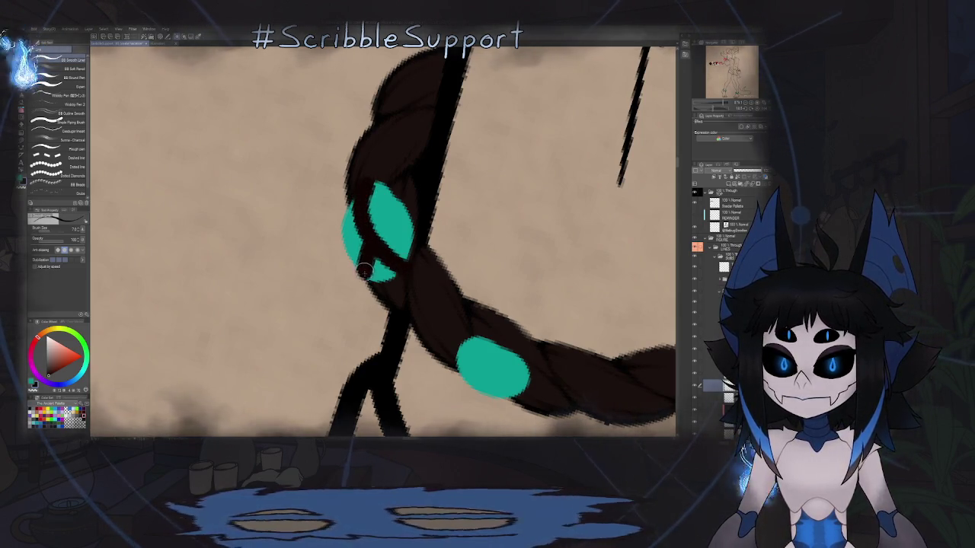
{"action": "left_click_drag", "start_coordinate": [405, 266], "coordinate": [366, 191]}
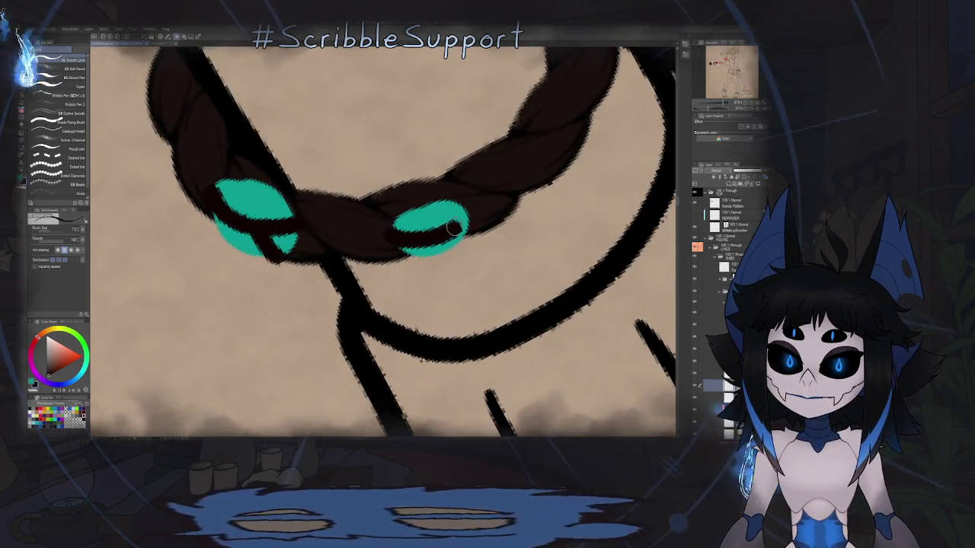
{"action": "key", "text": "ctrl+0"}
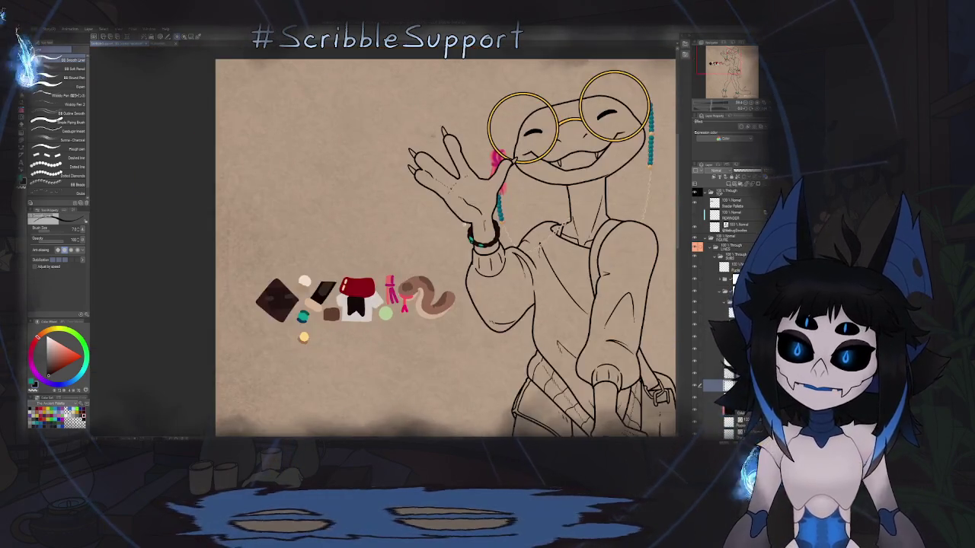
{"action": "scroll", "coordinate": [516, 247], "scroll_direction": "down", "scroll_amount": 1}
{"action": "scroll", "coordinate": [425, 205], "scroll_direction": "down", "scroll_amount": 1}
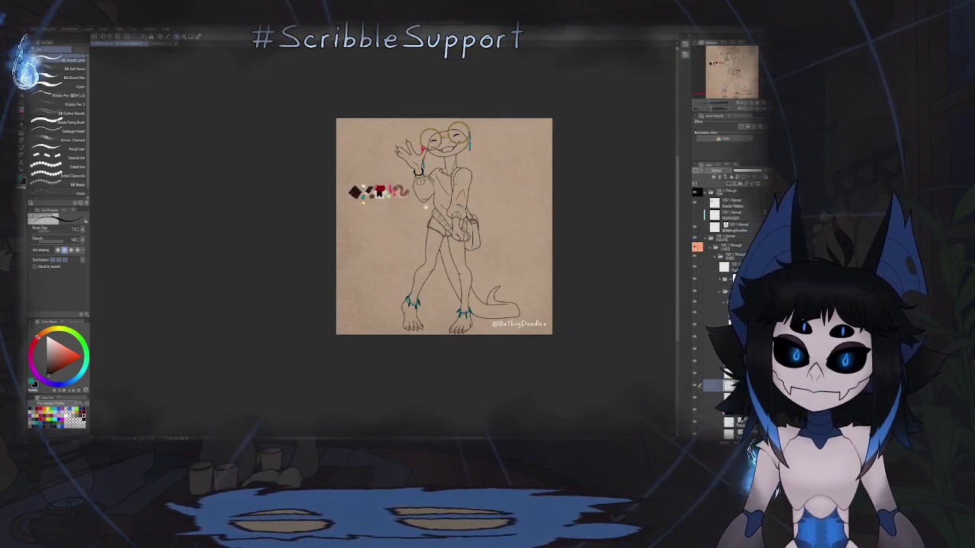
- Move up two layers and pick the peach colour from the swatches
{"action": "scroll", "coordinate": [461, 272], "scroll_direction": "up", "scroll_amount": 2}
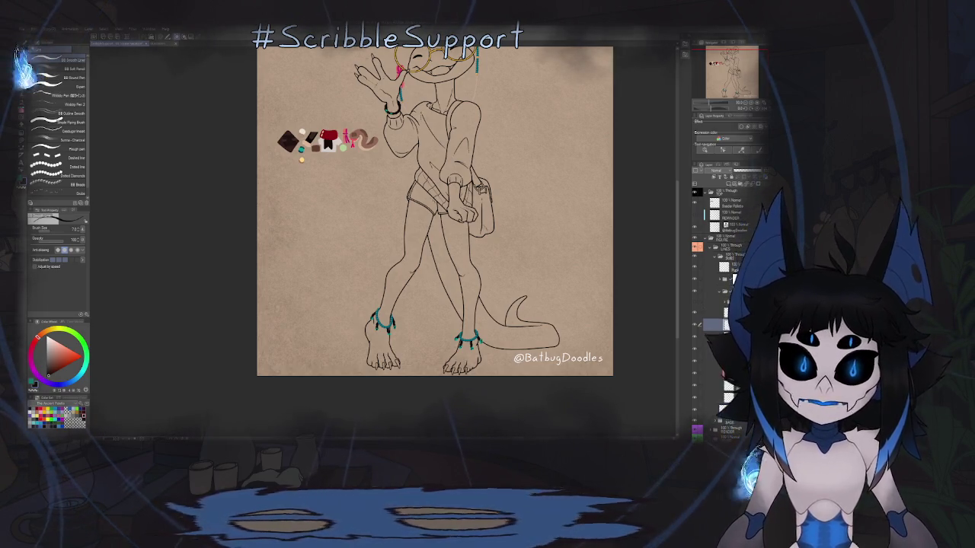
{"action": "key", "text": "alt+bracketright"}
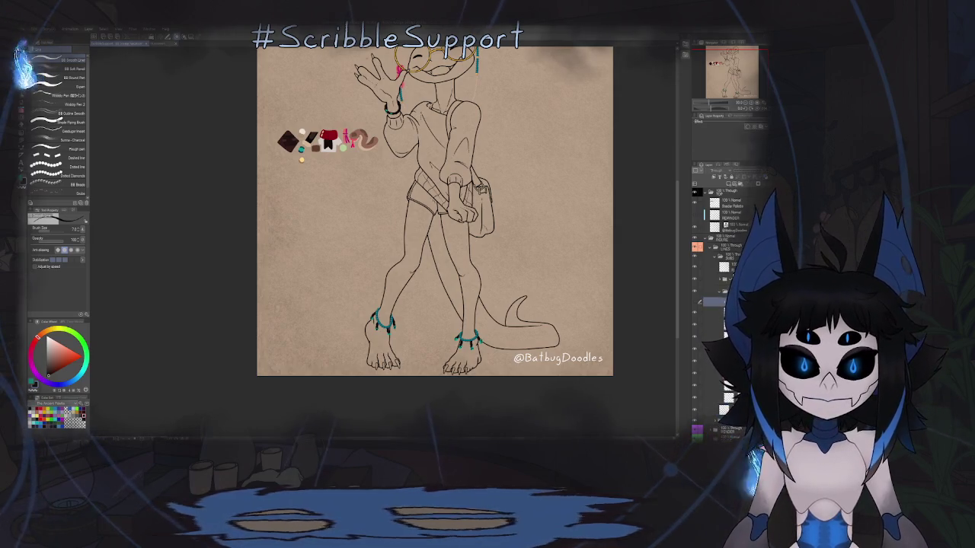
{"action": "key", "text": "alt+bracketright"}
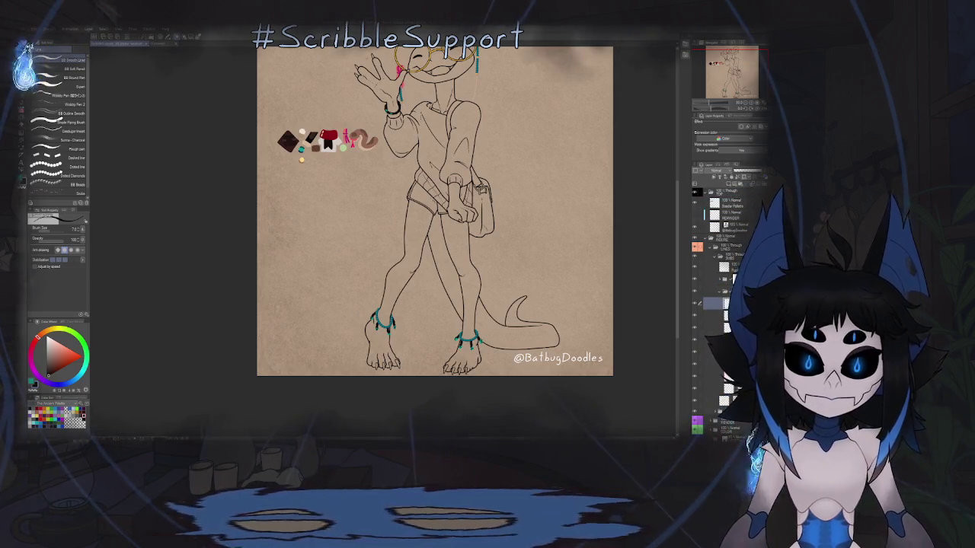
{"action": "key", "text": "b"}
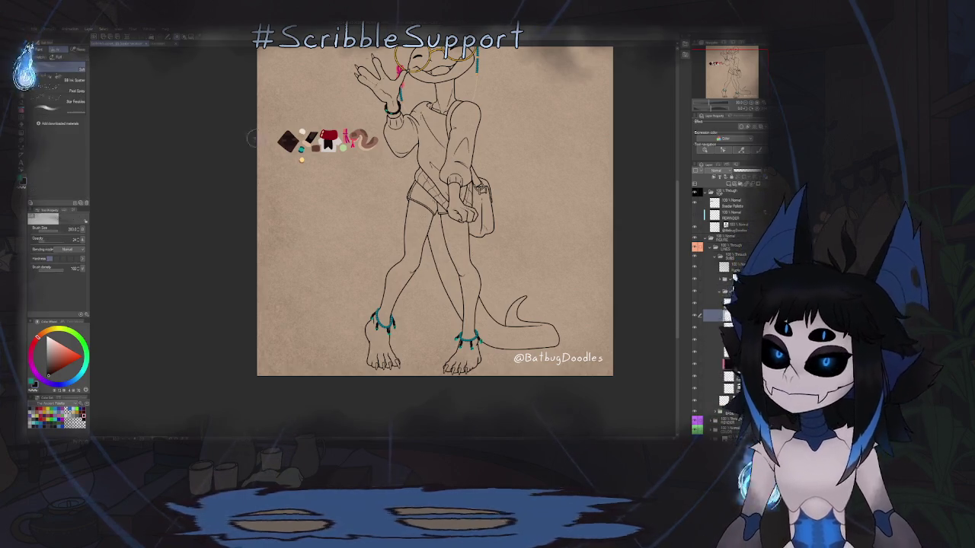
{"action": "scroll", "coordinate": [308, 169], "scroll_direction": "up", "scroll_amount": 5}
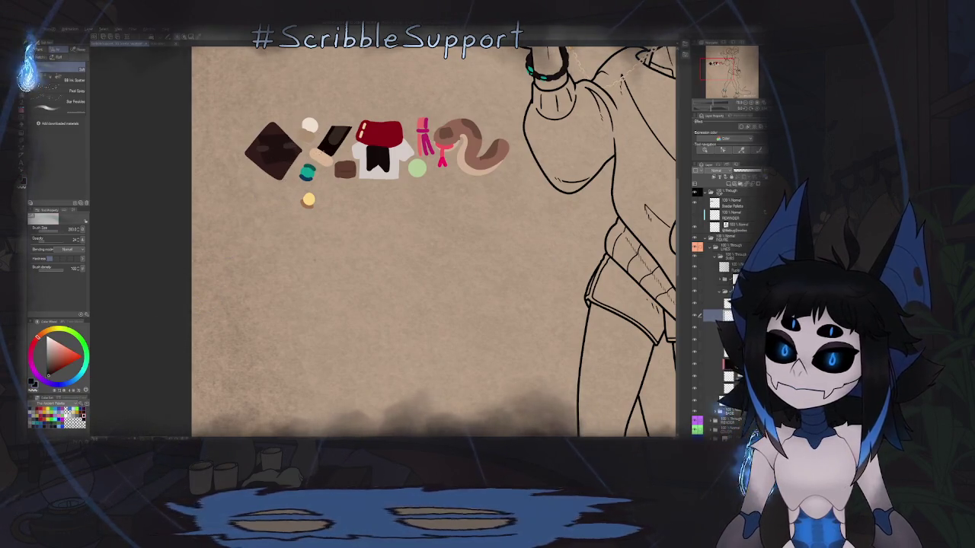
{"action": "left_click", "coordinate": [321, 155], "text": "alt"}
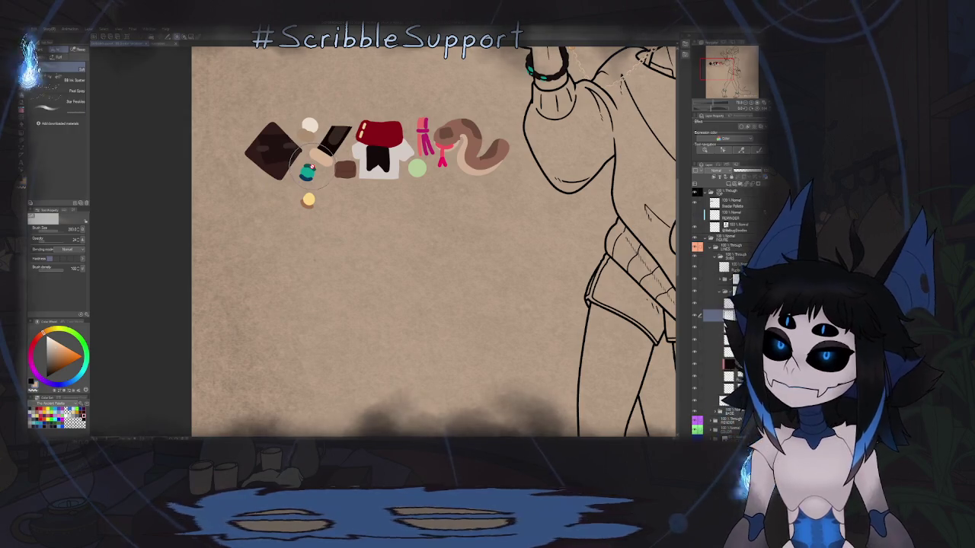
- Load the braided rope brush from the brush sub-tools
{"action": "key", "text": "g"}
{"action": "key", "text": "b"}
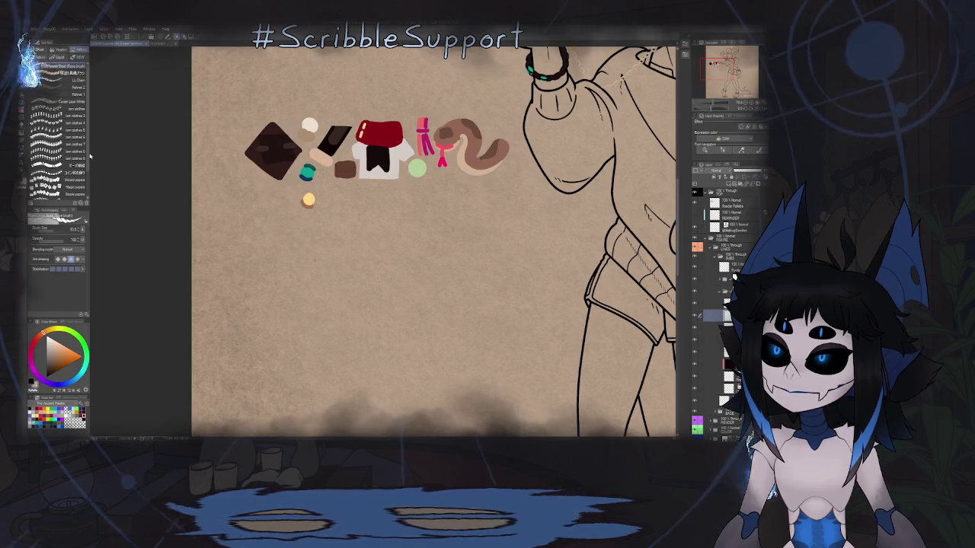
{"action": "left_click", "coordinate": [58, 174]}
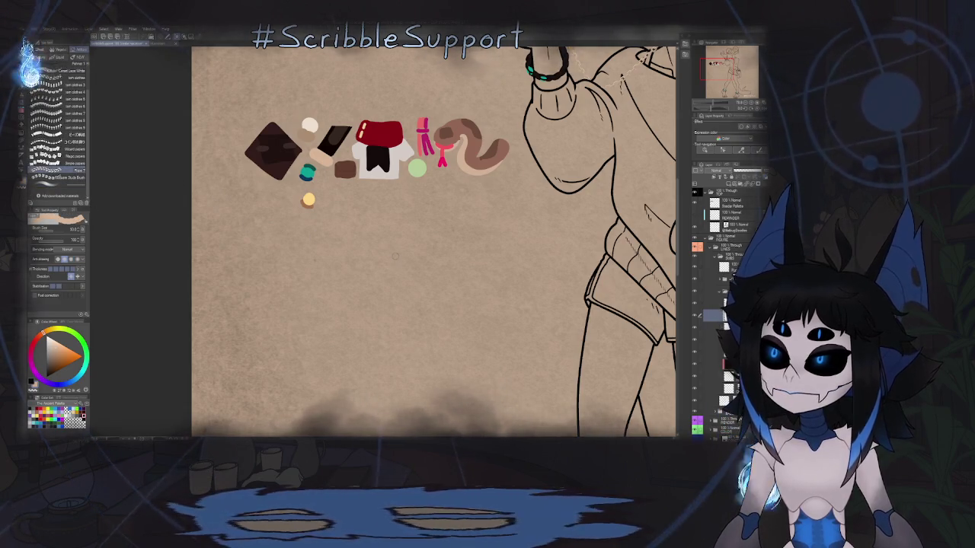
{"action": "left_click_drag", "start_coordinate": [424, 237], "coordinate": [374, 183]}
{"action": "scroll", "coordinate": [373, 184], "scroll_direction": "down", "scroll_amount": 3}
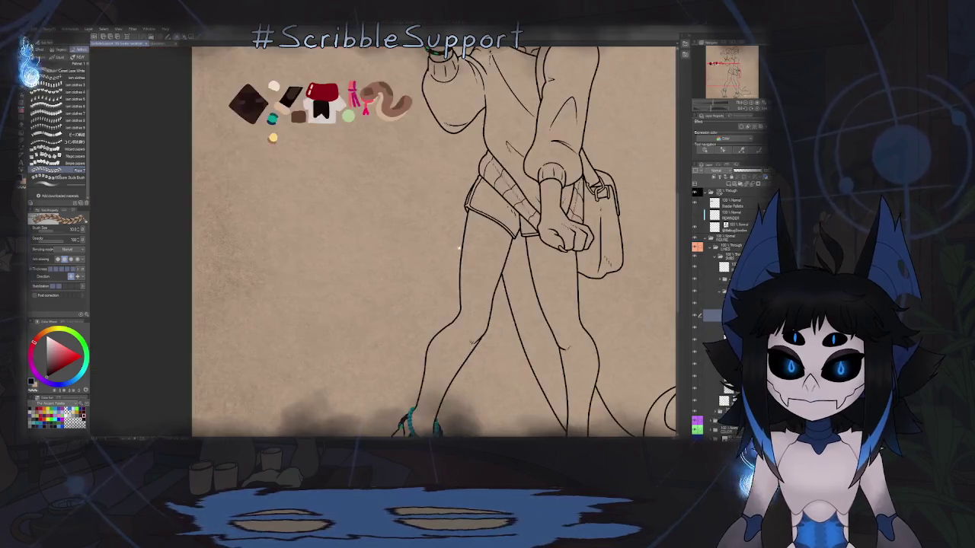
- Paint a braided rope along the right bead anklet, undoing the misplaced braid strokes
{"action": "scroll", "coordinate": [385, 234], "scroll_direction": "up", "scroll_amount": 5}
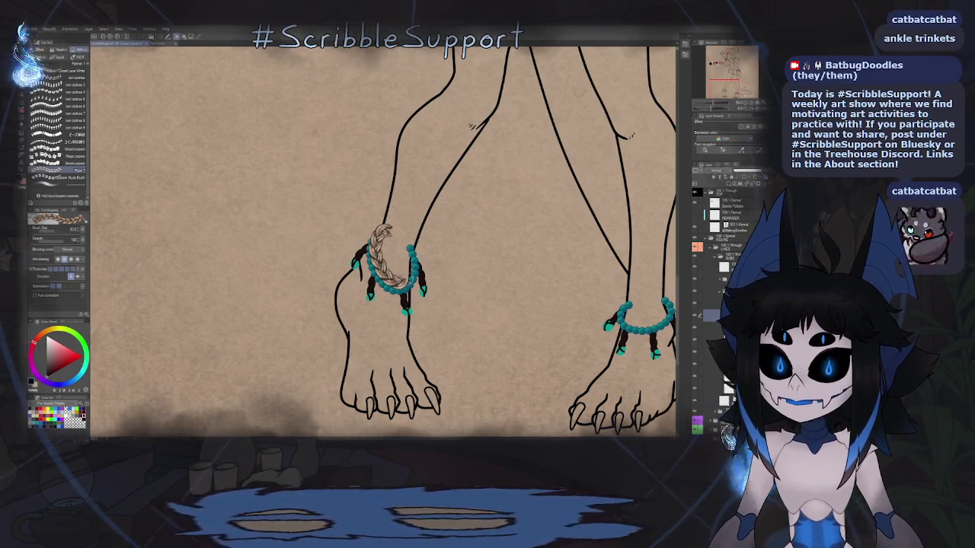
{"action": "key", "text": "ctrl+z"}
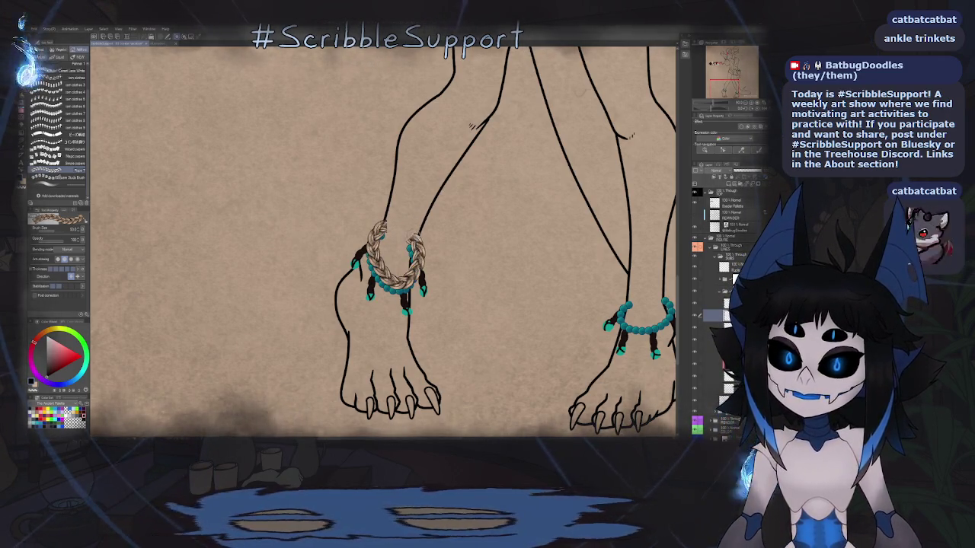
{"action": "scroll", "coordinate": [431, 214], "scroll_direction": "down", "scroll_amount": 5}
{"action": "scroll", "coordinate": [411, 205], "scroll_direction": "up", "scroll_amount": 1}
{"action": "scroll", "coordinate": [407, 204], "scroll_direction": "up", "scroll_amount": 1}
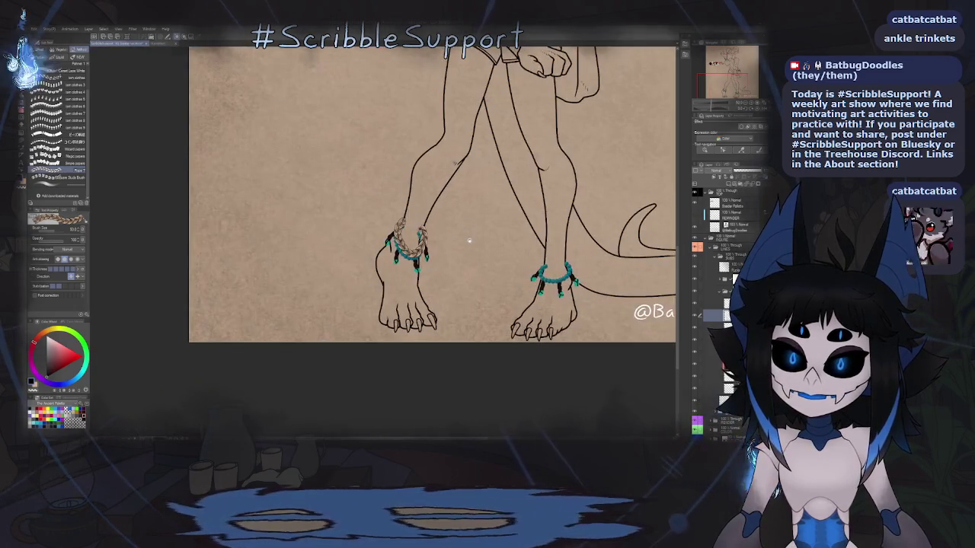
{"action": "scroll", "coordinate": [405, 202], "scroll_direction": "up", "scroll_amount": 1}
{"action": "scroll", "coordinate": [427, 207], "scroll_direction": "up", "scroll_amount": 1}
{"action": "scroll", "coordinate": [457, 210], "scroll_direction": "up", "scroll_amount": 1}
{"action": "scroll", "coordinate": [474, 212], "scroll_direction": "up", "scroll_amount": 1}
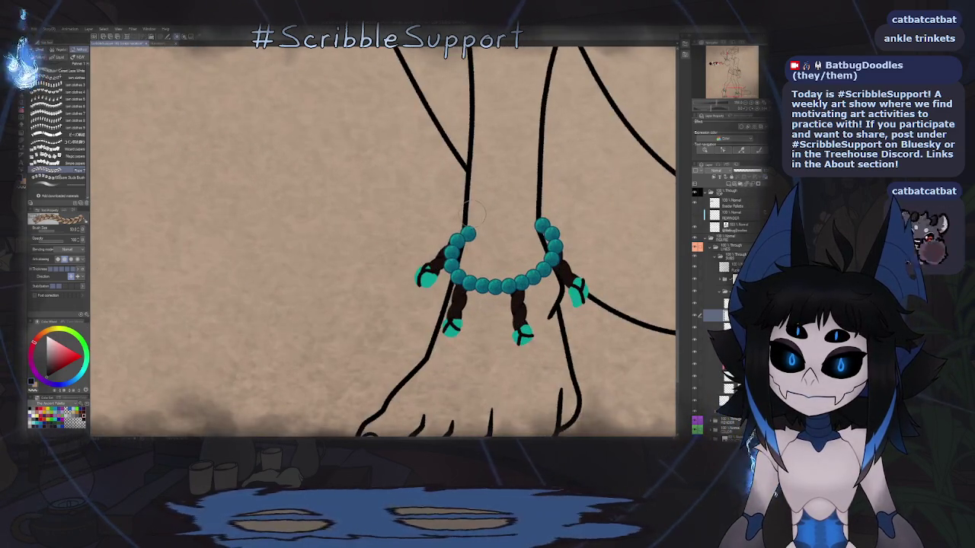
{"action": "left_click_drag", "start_coordinate": [473, 200], "coordinate": [457, 259]}
{"action": "key", "text": "ctrl+z"}
{"action": "mouse_move", "coordinate": [467, 199]}
{"action": "left_mouse_down"}
{"action": "mouse_move", "coordinate": [457, 263]}
{"action": "mouse_move", "coordinate": [537, 251]}
{"action": "mouse_move", "coordinate": [525, 204]}
{"action": "left_mouse_up"}
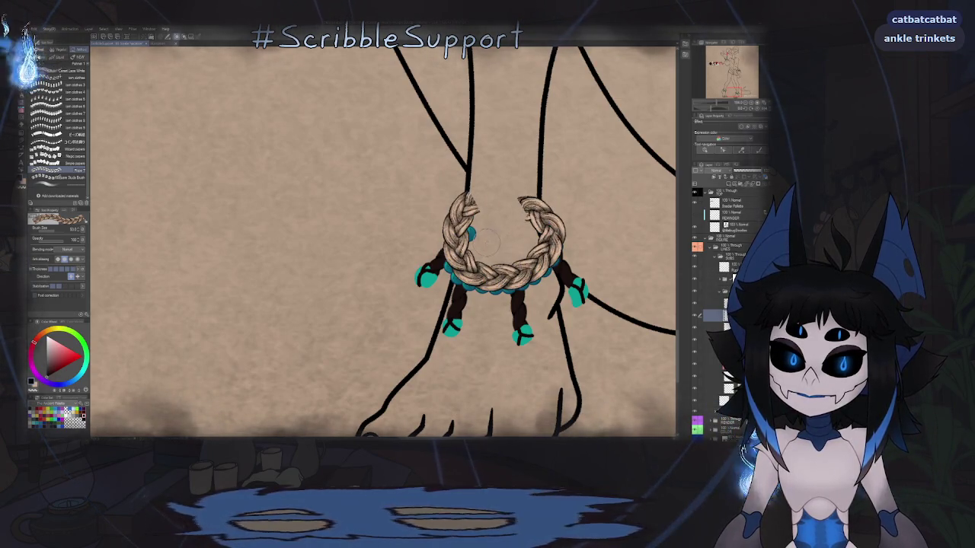
- Lift the braid's curve with the Operation tool so the beads show beneath
{"action": "key", "text": "o"}
{"action": "left_click_drag", "start_coordinate": [504, 275], "coordinate": [506, 269]}
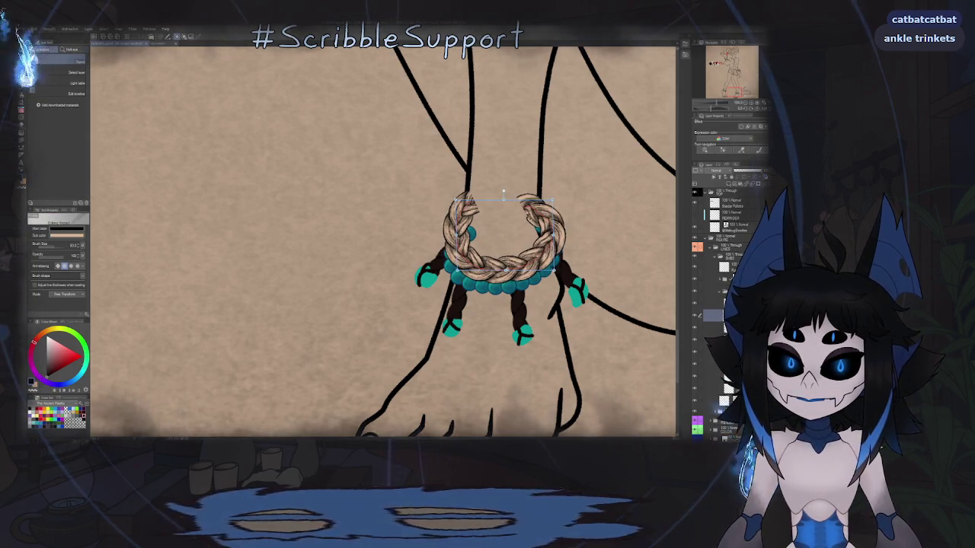
{"action": "scroll", "coordinate": [494, 230], "scroll_direction": "down", "scroll_amount": 2}
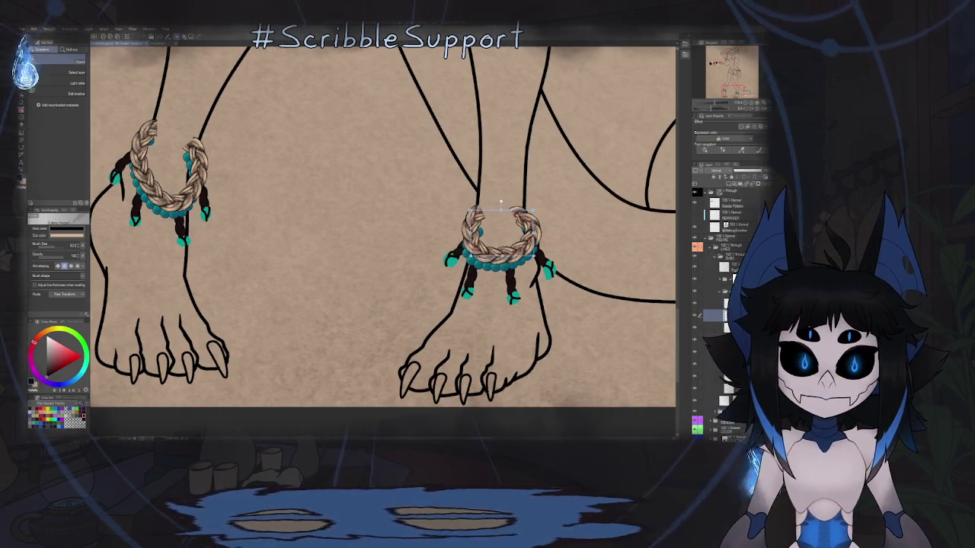
{"action": "left_click", "coordinate": [502, 259]}
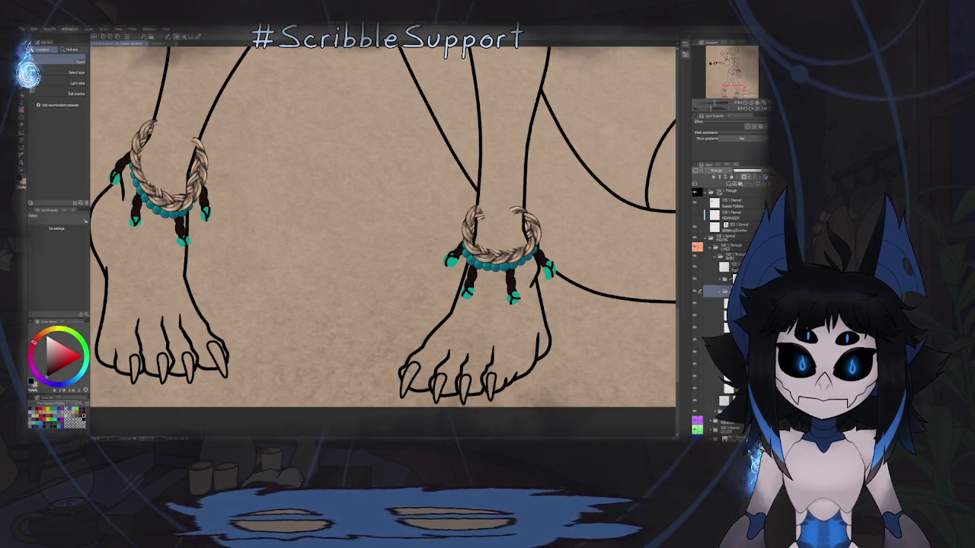
- Lasso and reshape the braid's top-right end, trimming part of it to reveal beads
{"action": "key", "text": "m"}
{"action": "scroll", "coordinate": [502, 259], "scroll_direction": "up", "scroll_amount": 2}
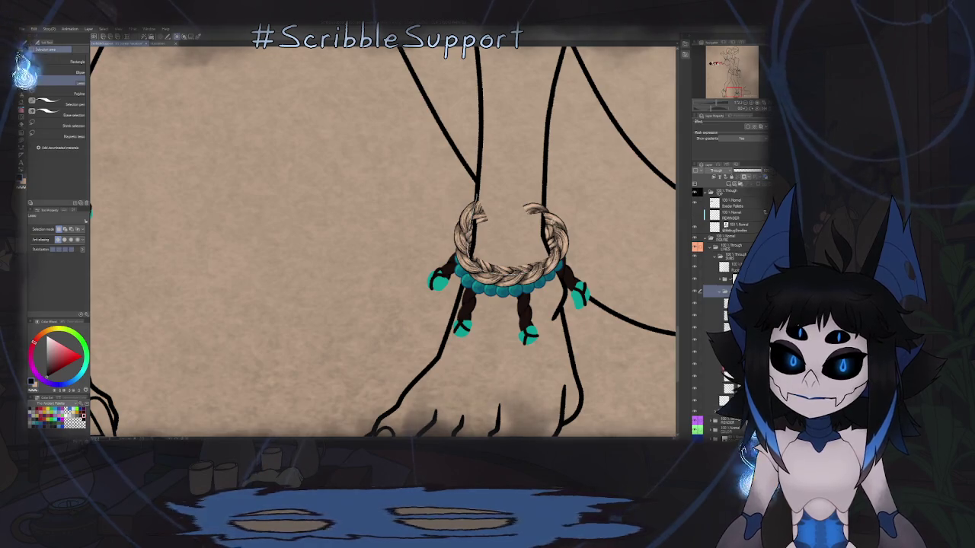
{"action": "left_click_drag", "start_coordinate": [476, 194], "coordinate": [545, 205]}
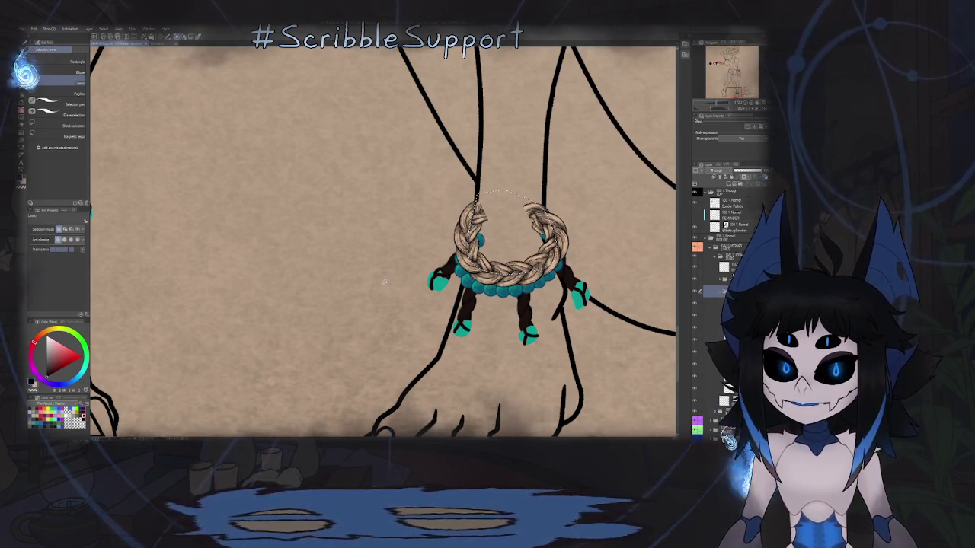
{"action": "scroll", "coordinate": [443, 248], "scroll_direction": "down", "scroll_amount": 2}
{"action": "scroll", "coordinate": [414, 239], "scroll_direction": "up", "scroll_amount": 5}
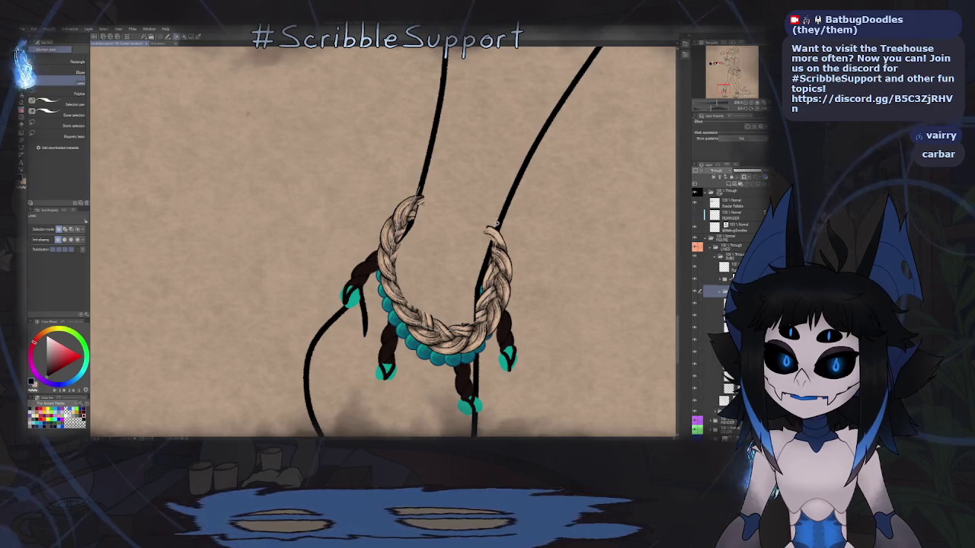
{"action": "mouse_move", "coordinate": [491, 227]}
{"action": "left_mouse_down"}
{"action": "mouse_move", "coordinate": [440, 188]}
{"action": "mouse_move", "coordinate": [426, 192]}
{"action": "left_mouse_up"}
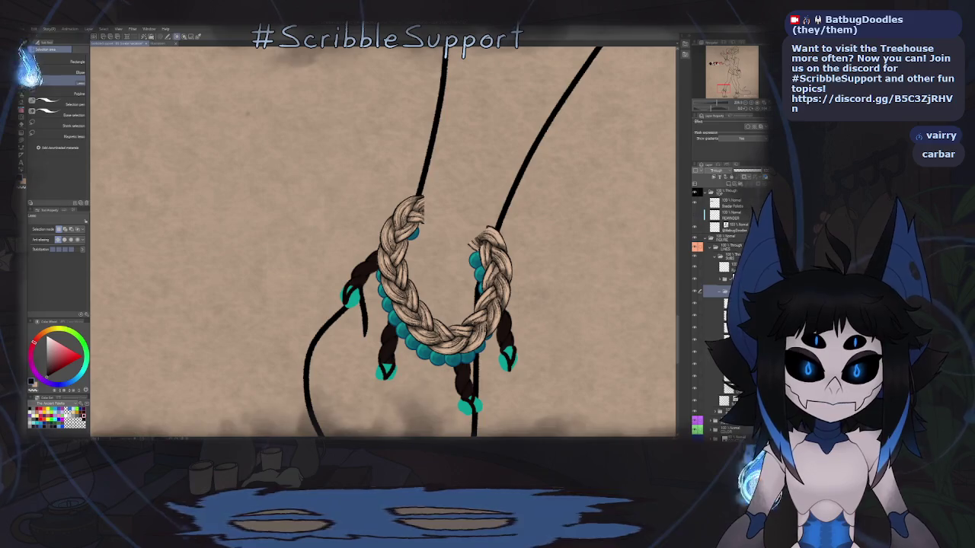
{"action": "key", "text": "e"}
{"action": "scroll", "coordinate": [417, 222], "scroll_direction": "up", "scroll_amount": 1}
{"action": "scroll", "coordinate": [417, 221], "scroll_direction": "up", "scroll_amount": 3}
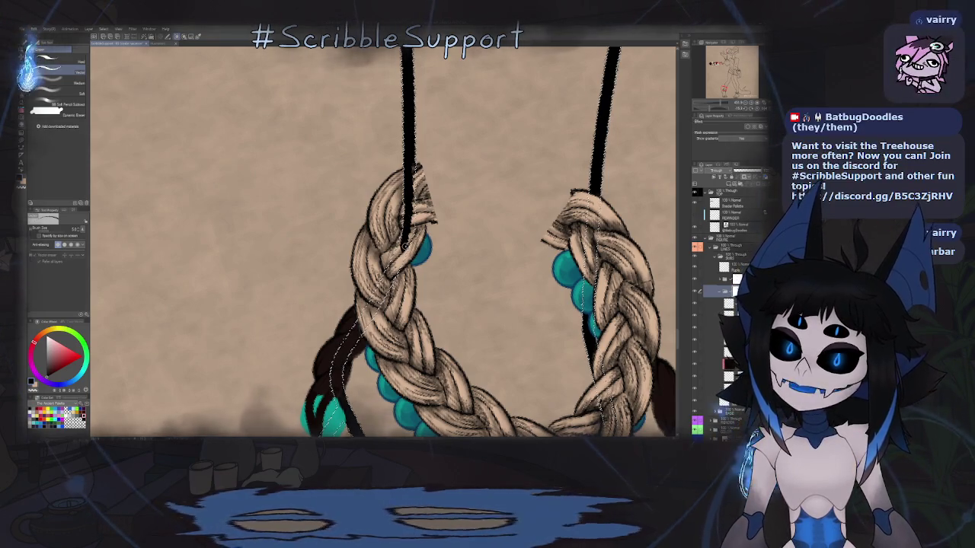
- Extend the leg line across the right braid with the pen
{"action": "scroll", "coordinate": [405, 243], "scroll_direction": "down", "scroll_amount": 2}
{"action": "scroll", "coordinate": [405, 244], "scroll_direction": "down", "scroll_amount": 1}
{"action": "scroll", "coordinate": [404, 242], "scroll_direction": "up", "scroll_amount": 2}
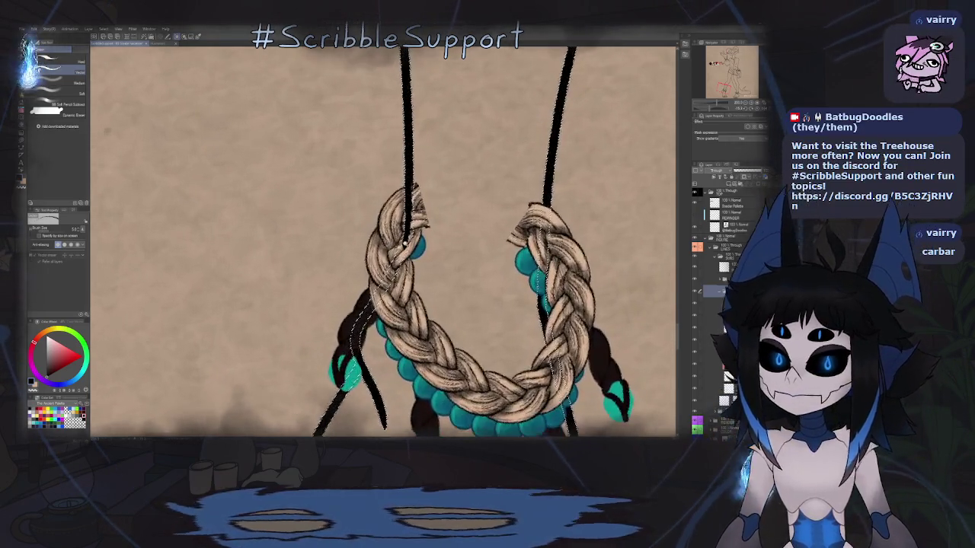
{"action": "scroll", "coordinate": [404, 243], "scroll_direction": "up", "scroll_amount": 2}
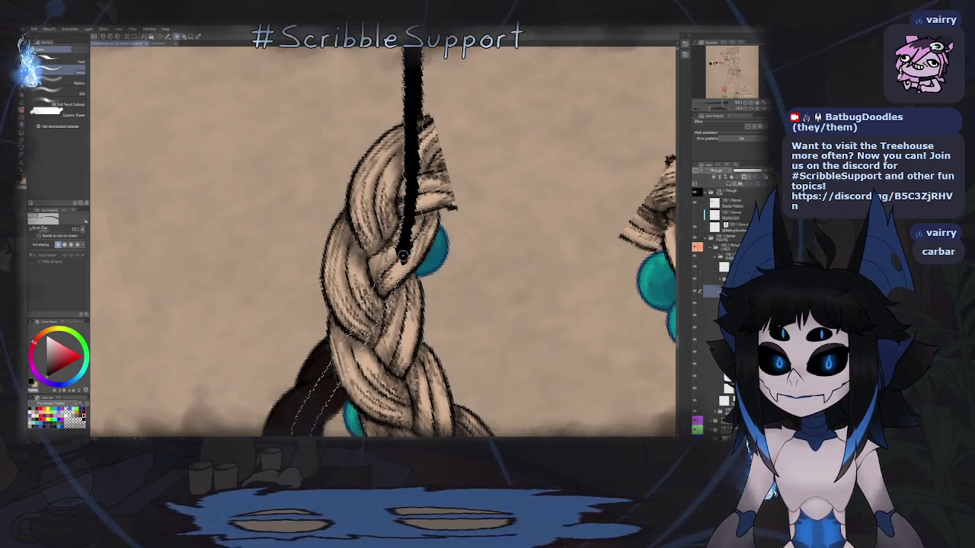
{"action": "key", "text": "p"}
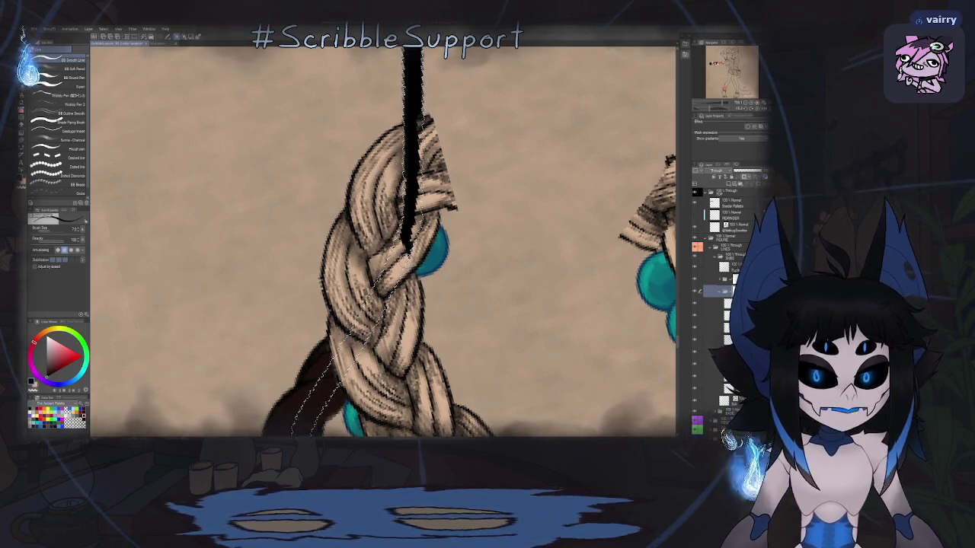
{"action": "key", "text": "ctrl+minus"}
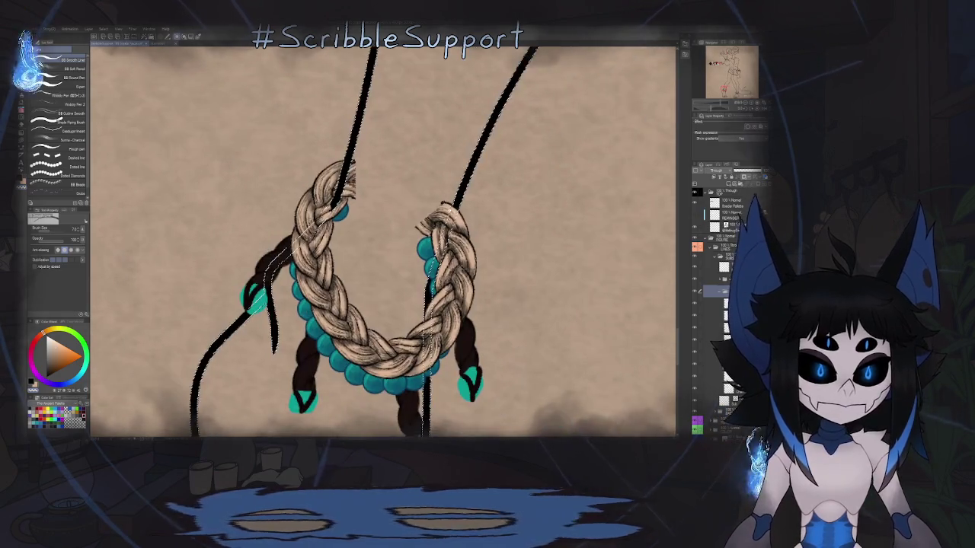
{"action": "scroll", "coordinate": [381, 252], "scroll_direction": "up", "scroll_amount": 3}
{"action": "left_click_drag", "start_coordinate": [460, 170], "coordinate": [447, 227]}
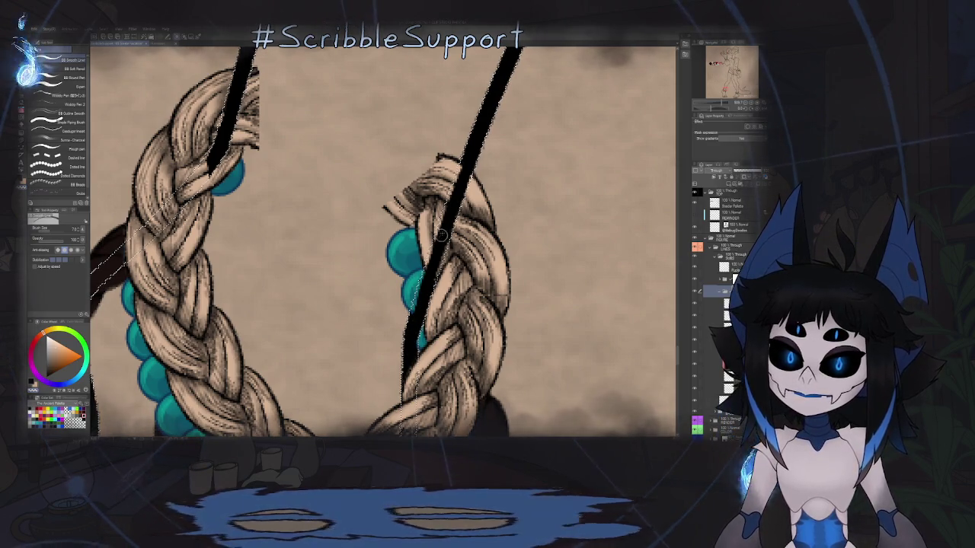
- Lasso the tops of both braids, delete them, and clear the selection
{"action": "key", "text": "m"}
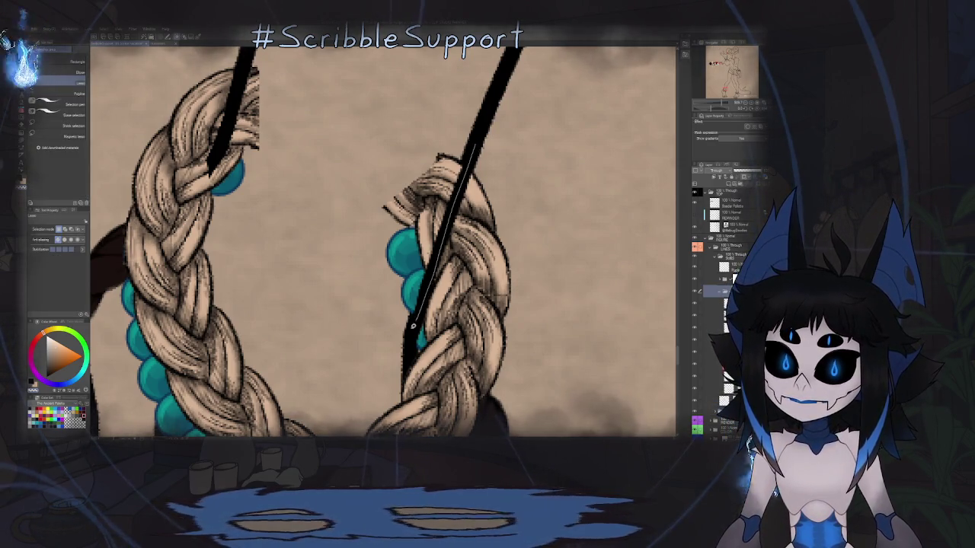
{"action": "left_click_drag", "start_coordinate": [453, 122], "coordinate": [454, 125]}
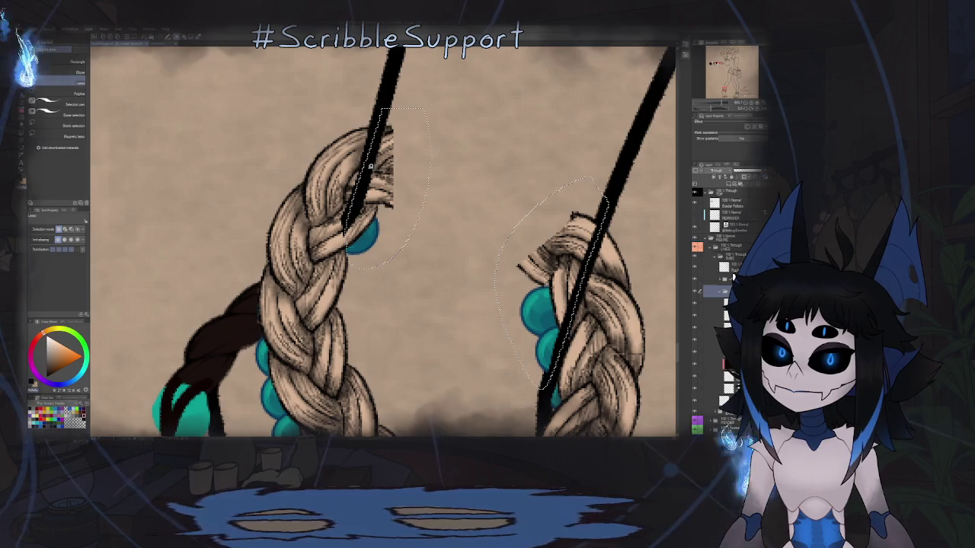
{"action": "left_click_drag", "start_coordinate": [380, 110], "coordinate": [371, 166]}
{"action": "key", "text": "Delete"}
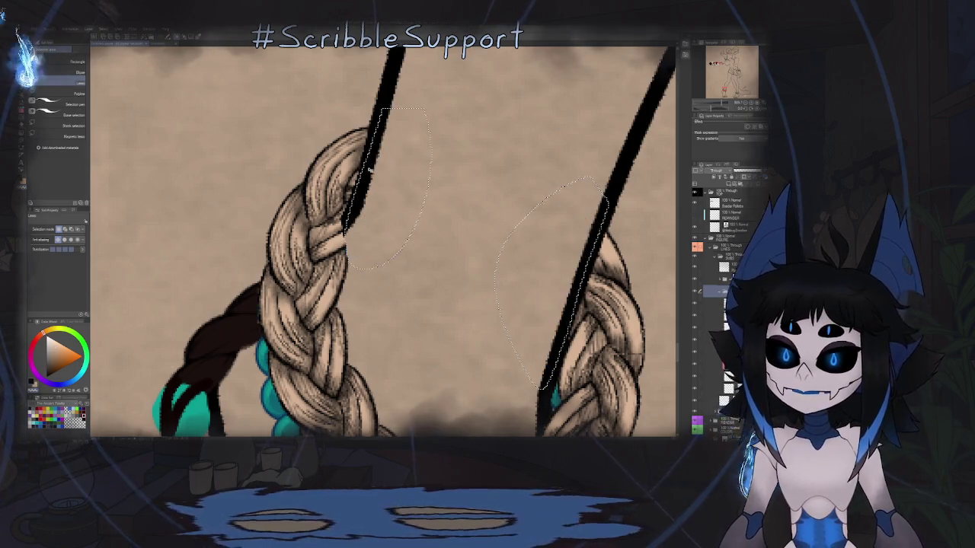
{"action": "key", "text": "ctrl+d"}
{"action": "key", "text": "p"}
{"action": "scroll", "coordinate": [388, 249], "scroll_direction": "up", "scroll_amount": 1}
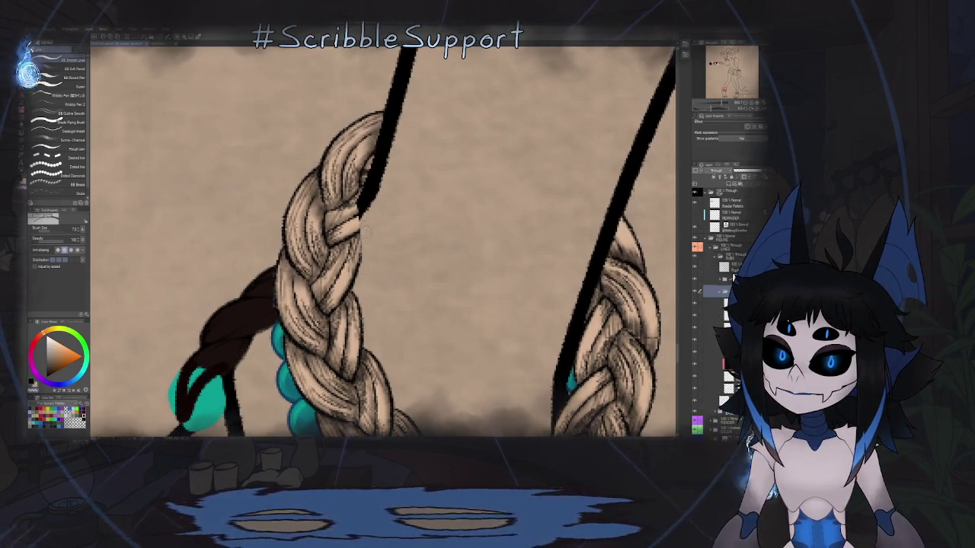
{"action": "scroll", "coordinate": [384, 248], "scroll_direction": "down", "scroll_amount": 5}
{"action": "scroll", "coordinate": [392, 266], "scroll_direction": "down", "scroll_amount": 3}
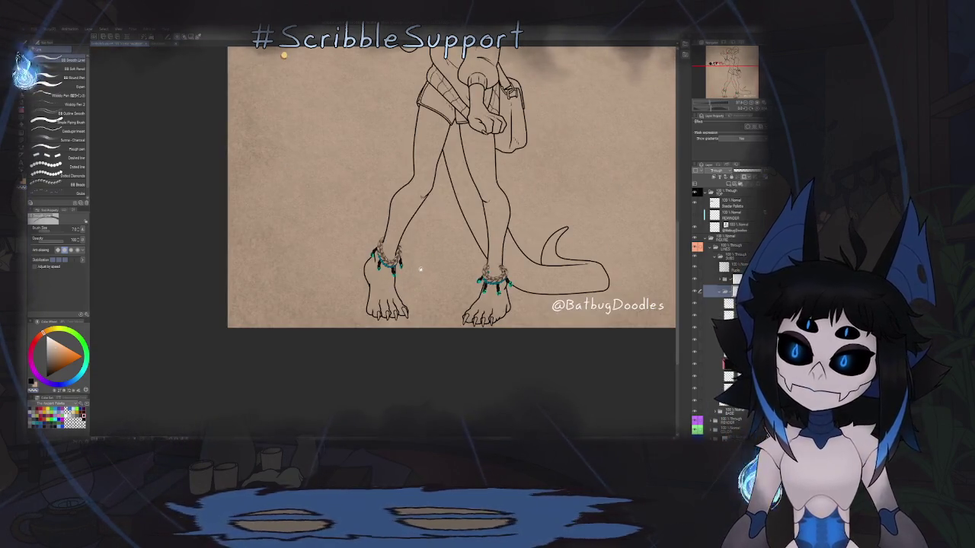
- Draw dark lines up the left braid and extend the black leg line into the right braid
{"action": "scroll", "coordinate": [521, 276], "scroll_direction": "up", "scroll_amount": 1}
{"action": "scroll", "coordinate": [521, 276], "scroll_direction": "up", "scroll_amount": 4}
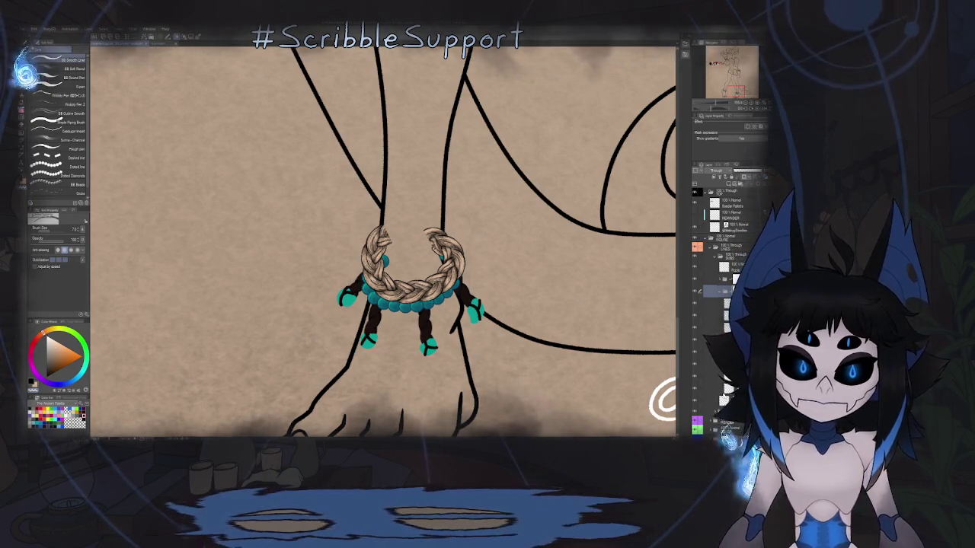
{"action": "key", "text": "e"}
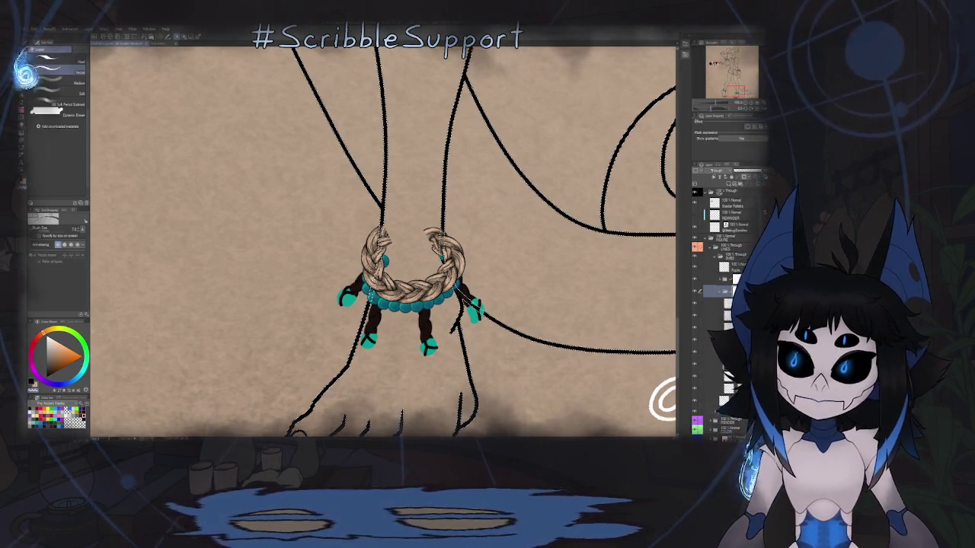
{"action": "scroll", "coordinate": [378, 256], "scroll_direction": "up", "scroll_amount": 3}
{"action": "scroll", "coordinate": [396, 263], "scroll_direction": "up", "scroll_amount": 2}
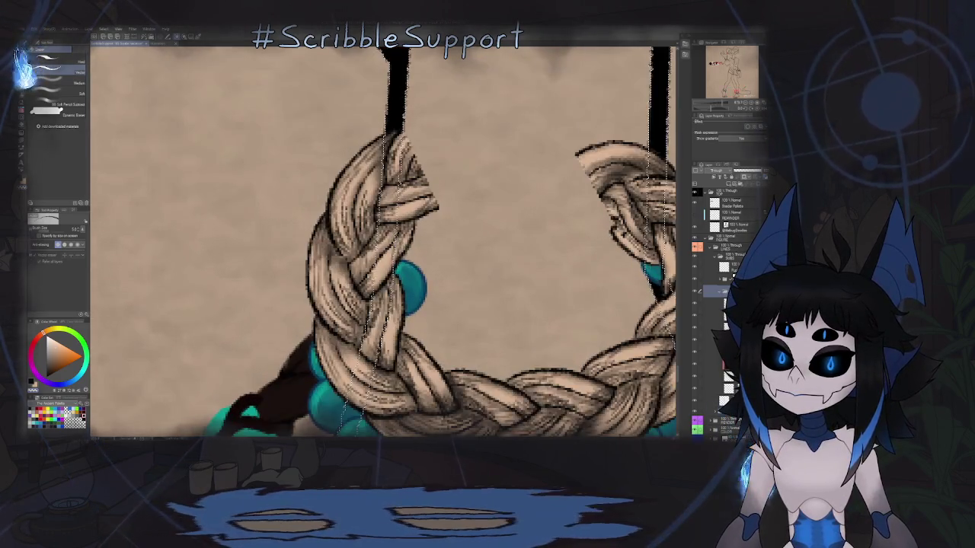
{"action": "left_click_drag", "start_coordinate": [380, 210], "coordinate": [392, 252]}
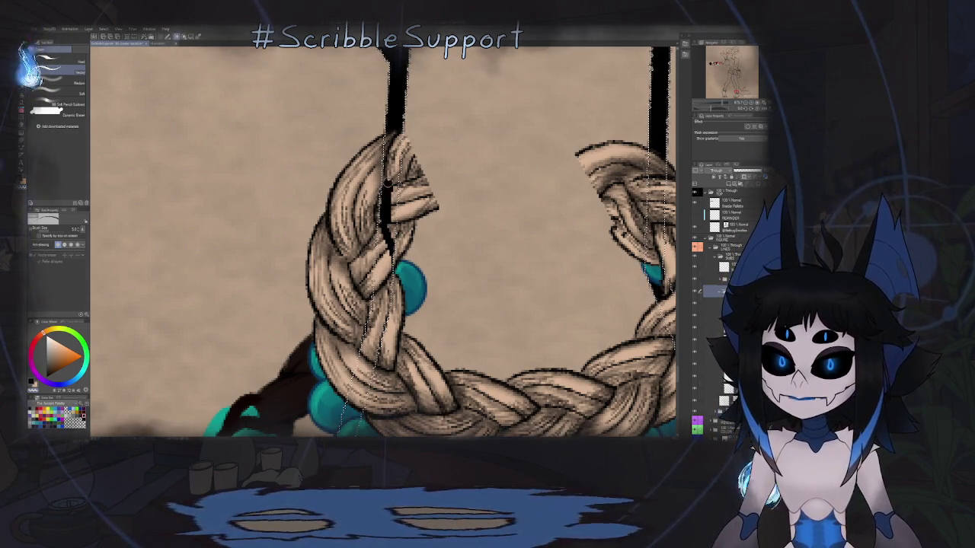
{"action": "left_click_drag", "start_coordinate": [385, 181], "coordinate": [390, 142]}
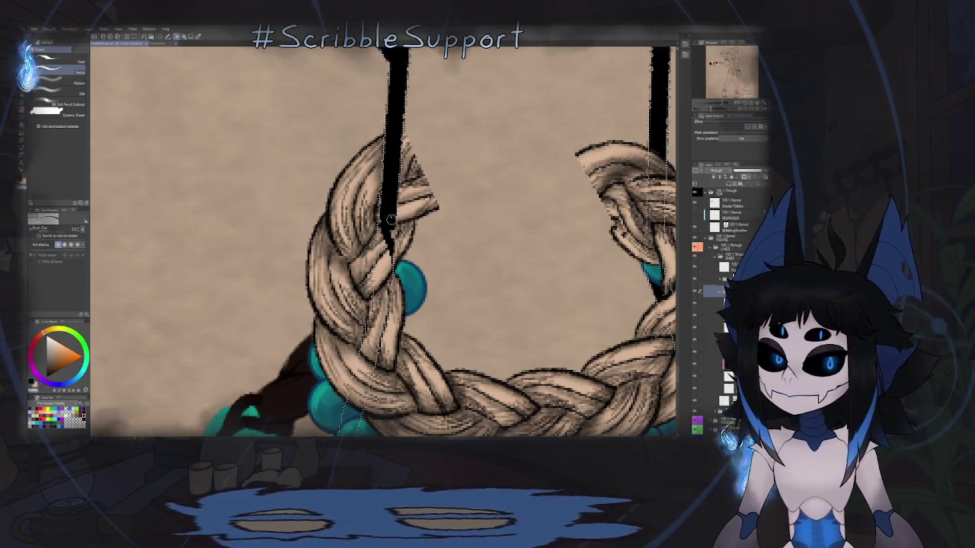
{"action": "scroll", "coordinate": [395, 139], "scroll_direction": "right", "scroll_amount": 5}
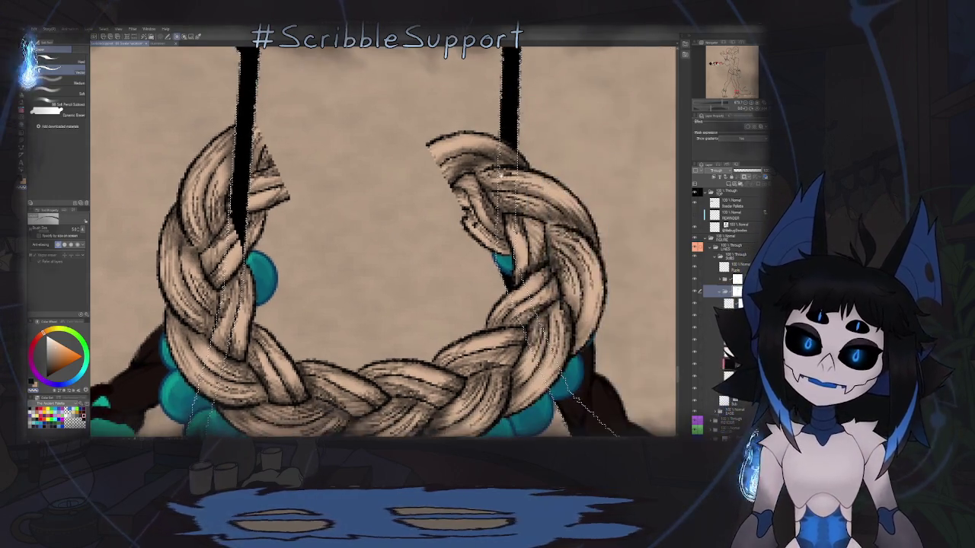
{"action": "scroll", "coordinate": [490, 128], "scroll_direction": "right", "scroll_amount": 1}
{"action": "left_click_drag", "start_coordinate": [489, 128], "coordinate": [493, 183]}
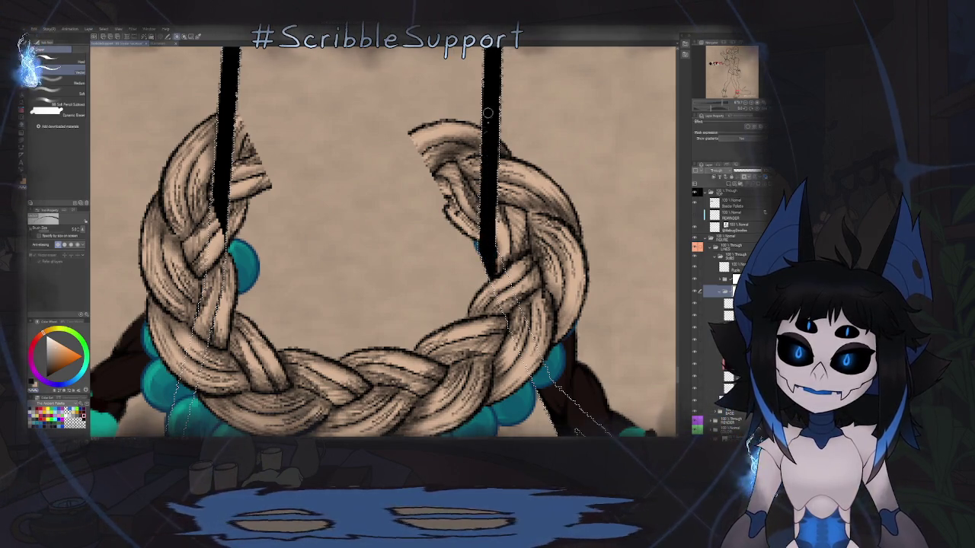
- Lasso the stray fragments beside the left leg line, delete them, and deselect
{"action": "key", "text": "m"}
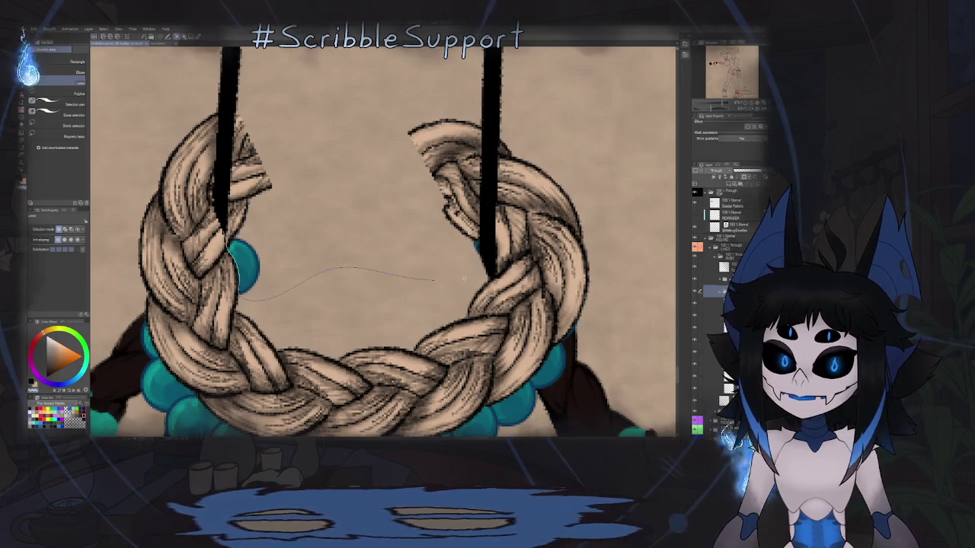
{"action": "left_click_drag", "start_coordinate": [228, 112], "coordinate": [221, 192]}
{"action": "key", "text": "Delete"}
{"action": "key", "text": "ctrl+d"}
{"action": "key", "text": "p"}
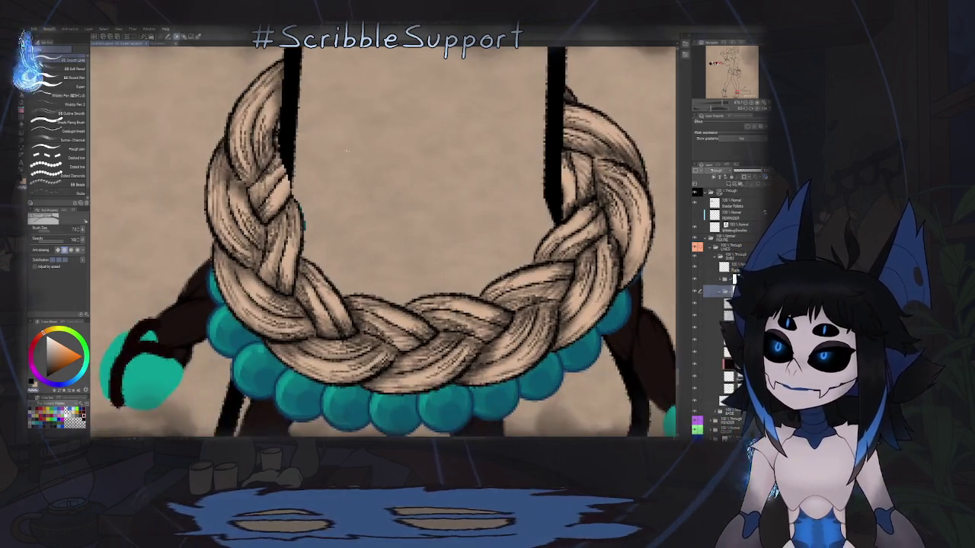
{"action": "scroll", "coordinate": [287, 157], "scroll_direction": "up", "scroll_amount": 5}
{"action": "scroll", "coordinate": [302, 182], "scroll_direction": "up", "scroll_amount": 1}
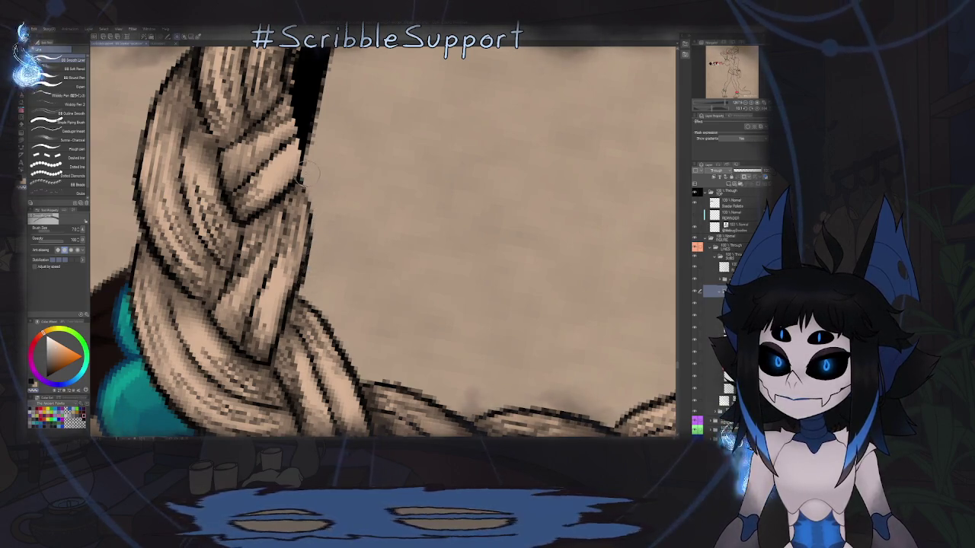
{"action": "scroll", "coordinate": [306, 172], "scroll_direction": "down", "scroll_amount": 5}
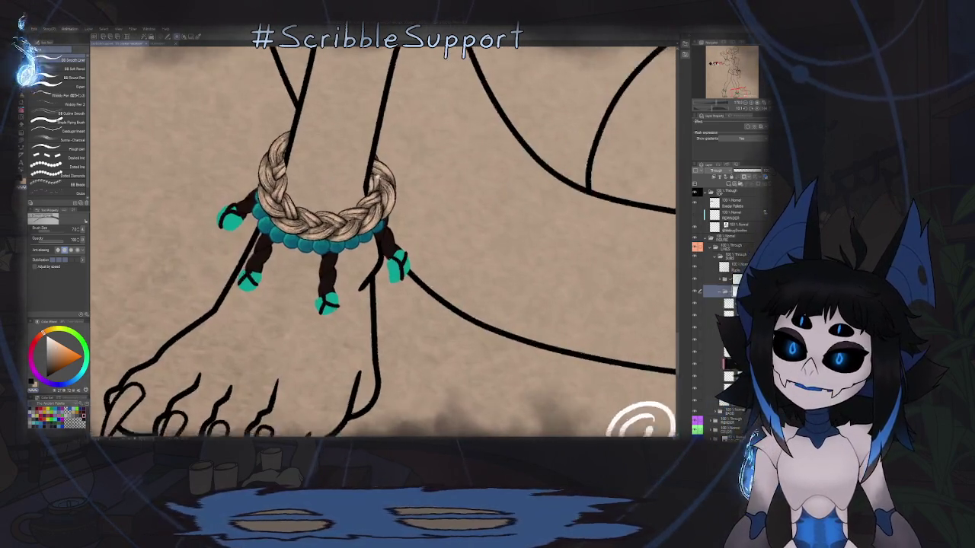
{"action": "scroll", "coordinate": [373, 176], "scroll_direction": "down", "scroll_amount": 3}
{"action": "scroll", "coordinate": [358, 187], "scroll_direction": "down", "scroll_amount": 3}
{"action": "scroll", "coordinate": [350, 197], "scroll_direction": "up", "scroll_amount": 3}
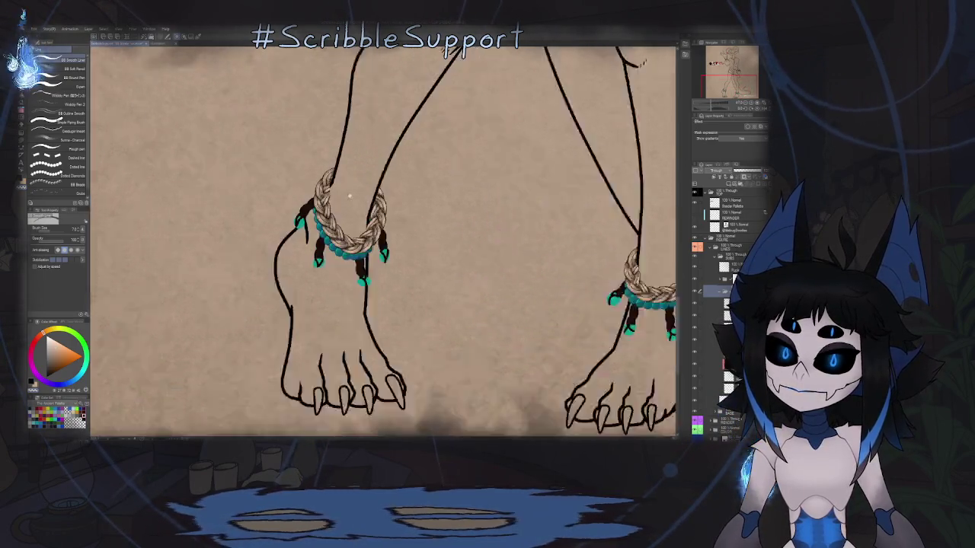
{"action": "scroll", "coordinate": [350, 197], "scroll_direction": "up", "scroll_amount": 2}
{"action": "scroll", "coordinate": [396, 201], "scroll_direction": "down", "scroll_amount": 4}
{"action": "scroll", "coordinate": [437, 205], "scroll_direction": "up", "scroll_amount": 2}
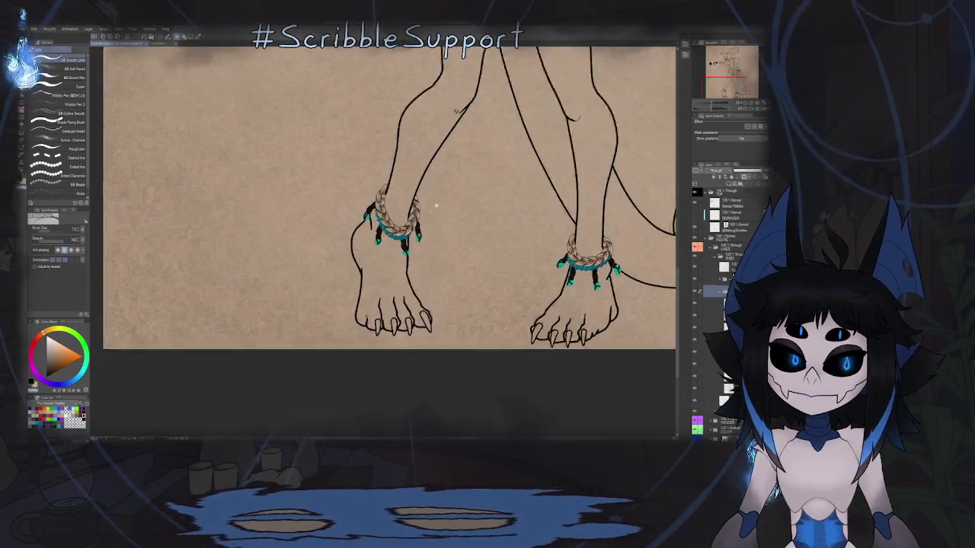
{"action": "scroll", "coordinate": [436, 205], "scroll_direction": "up", "scroll_amount": 3}
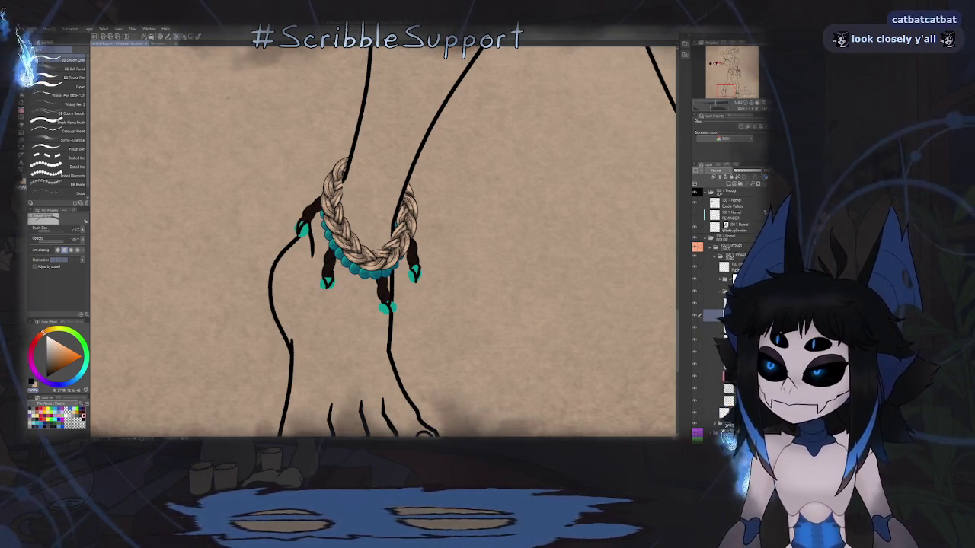
{"action": "scroll", "coordinate": [340, 205], "scroll_direction": "up", "scroll_amount": 5}
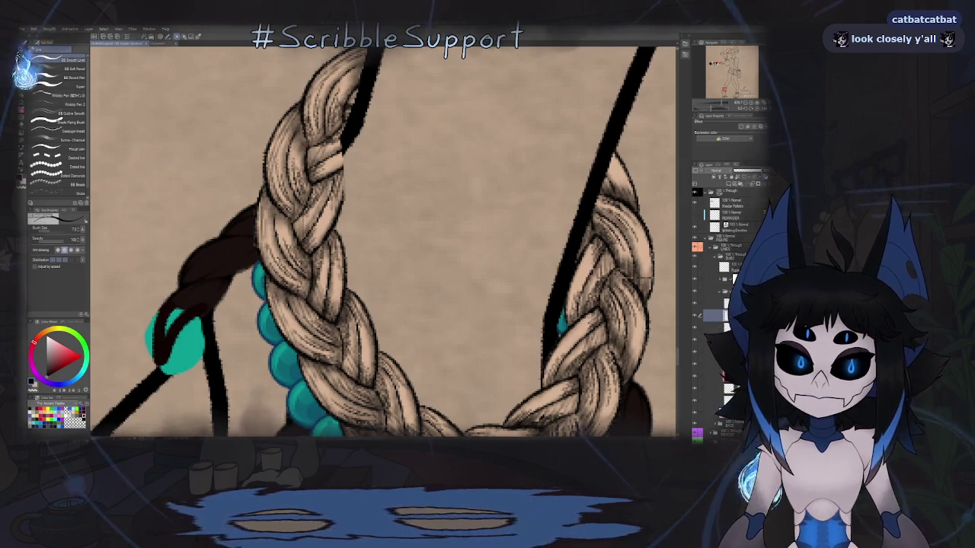
{"action": "key", "text": "ctrl+z"}
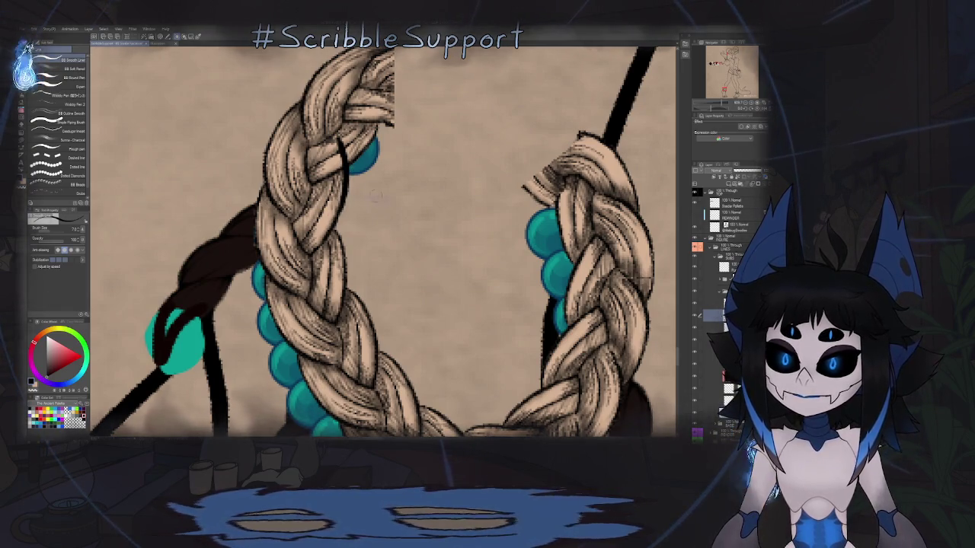
{"action": "scroll", "coordinate": [408, 183], "scroll_direction": "down", "scroll_amount": 2}
{"action": "scroll", "coordinate": [408, 183], "scroll_direction": "down", "scroll_amount": 3}
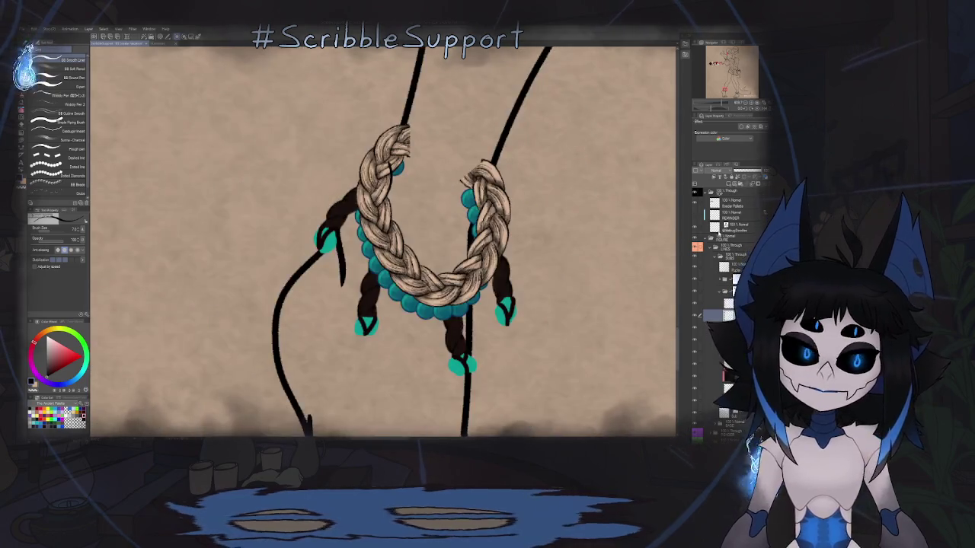
{"action": "key", "text": "ctrl+z"}
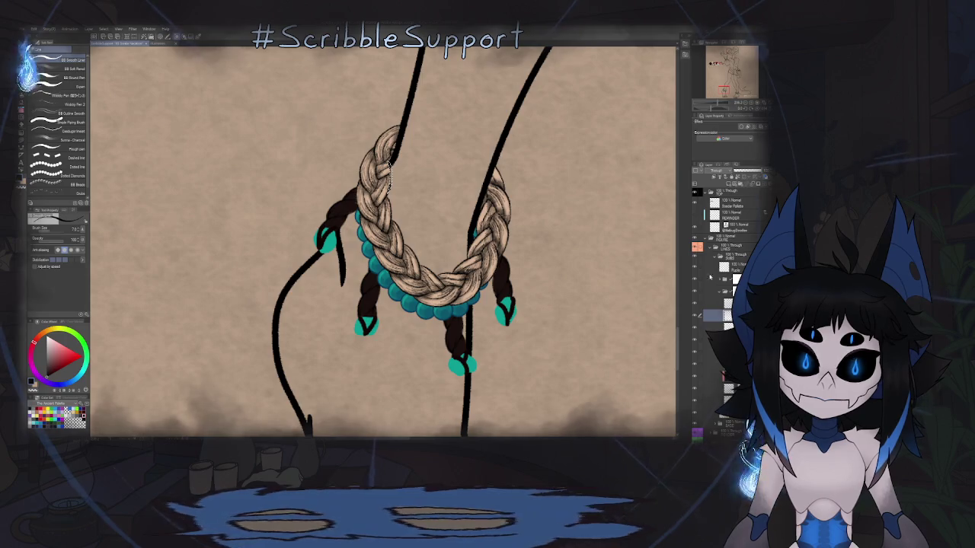
{"action": "scroll", "coordinate": [390, 162], "scroll_direction": "up", "scroll_amount": 3}
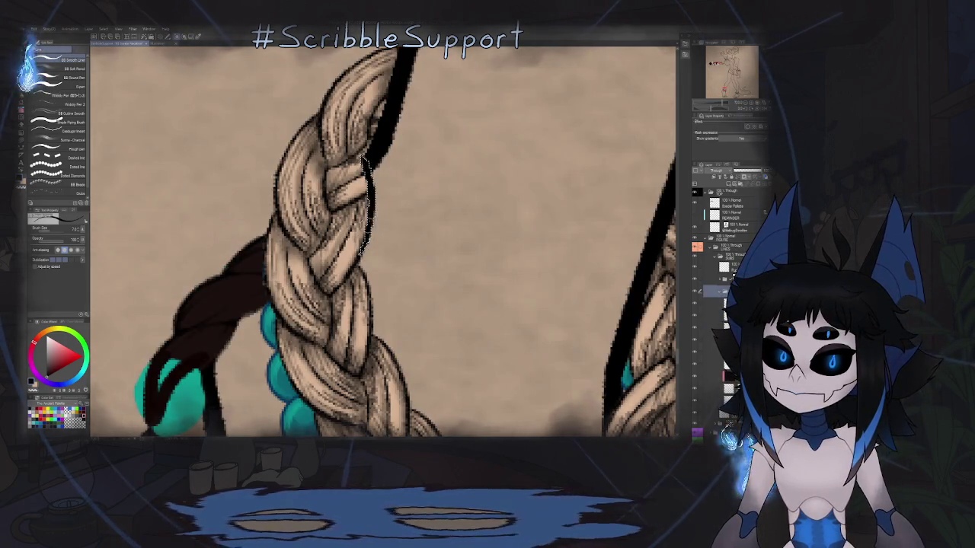
- Bring the braid top into view and select the braid's layer
{"action": "scroll", "coordinate": [444, 217], "scroll_direction": "down", "scroll_amount": 3}
{"action": "scroll", "coordinate": [472, 218], "scroll_direction": "down", "scroll_amount": 1}
{"action": "scroll", "coordinate": [548, 239], "scroll_direction": "up", "scroll_amount": 1}
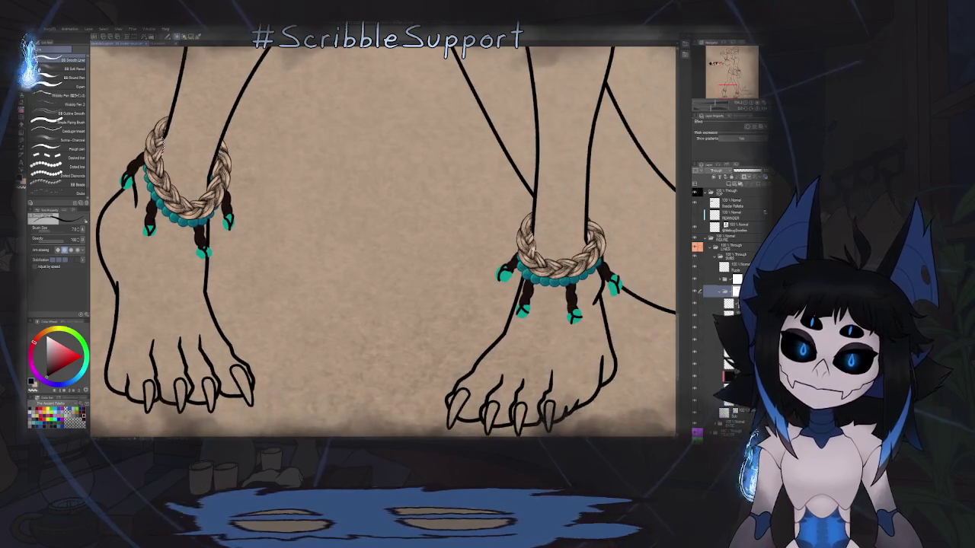
{"action": "scroll", "coordinate": [548, 239], "scroll_direction": "up", "scroll_amount": 3}
{"action": "left_click_drag", "start_coordinate": [548, 240], "coordinate": [464, 179]}
{"action": "scroll", "coordinate": [440, 190], "scroll_direction": "up", "scroll_amount": 1}
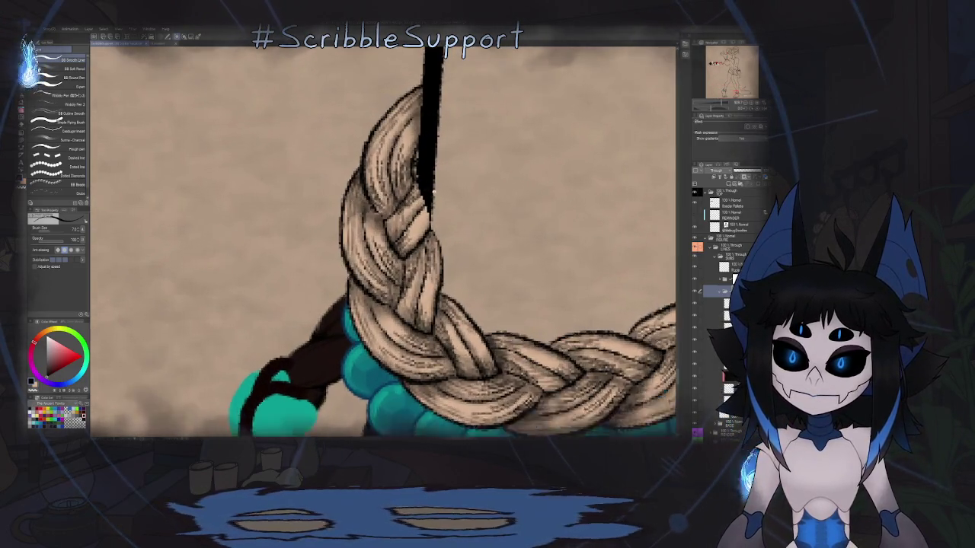
{"action": "scroll", "coordinate": [457, 198], "scroll_direction": "up", "scroll_amount": 1}
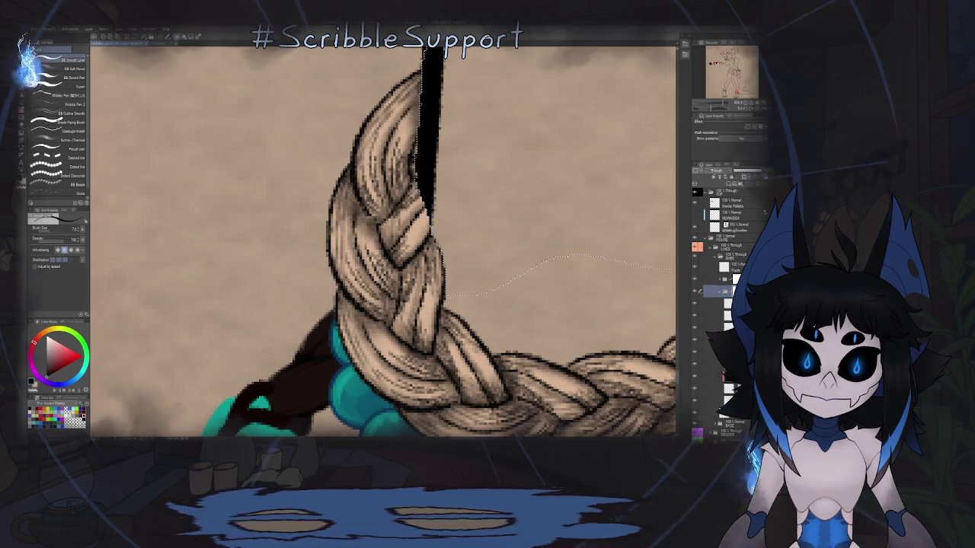
{"action": "left_click", "coordinate": [731, 326]}
{"action": "left_click", "coordinate": [731, 315]}
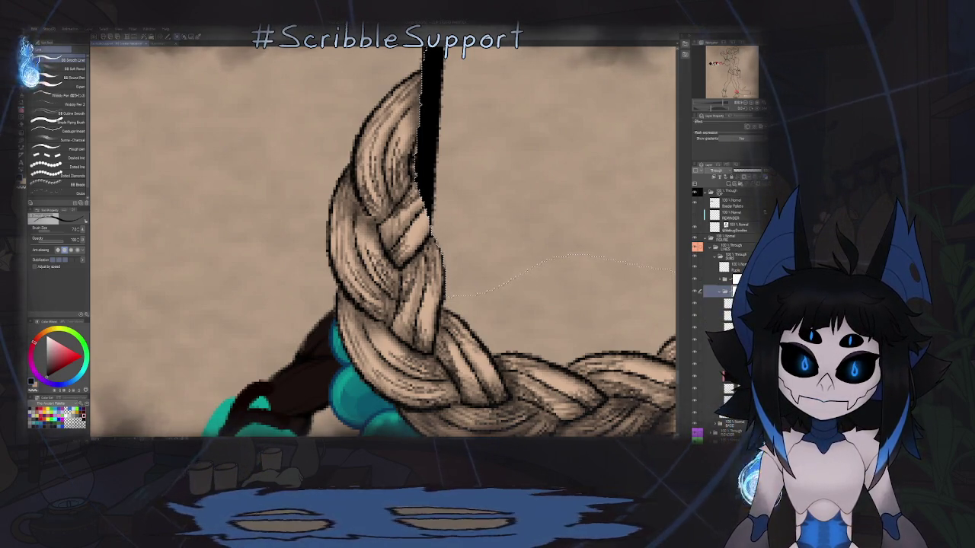
- Remove the black strip over the braid top, deselect, and re-ink the junction with the pen
{"action": "key", "text": "ctrl+z"}
{"action": "left_click", "coordinate": [731, 314]}
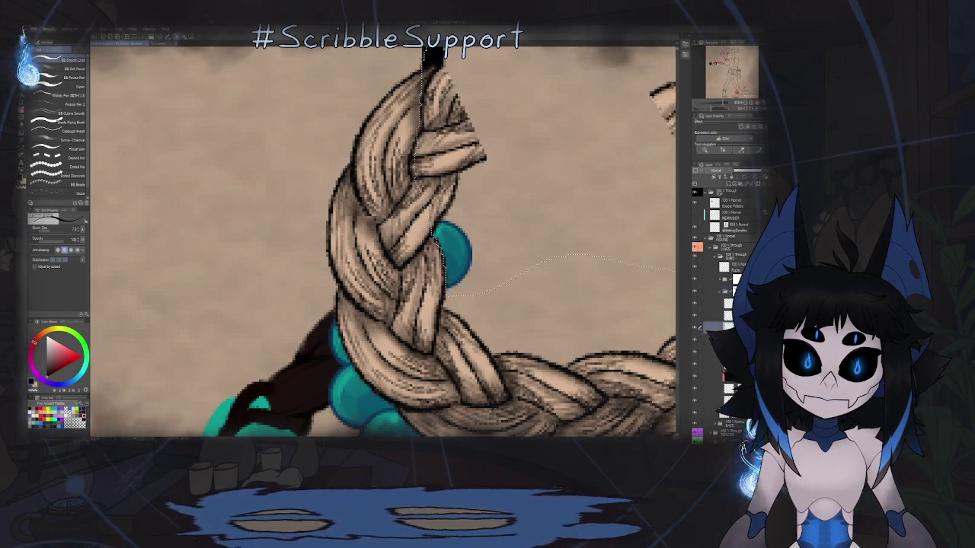
{"action": "key", "text": "ctrl+d"}
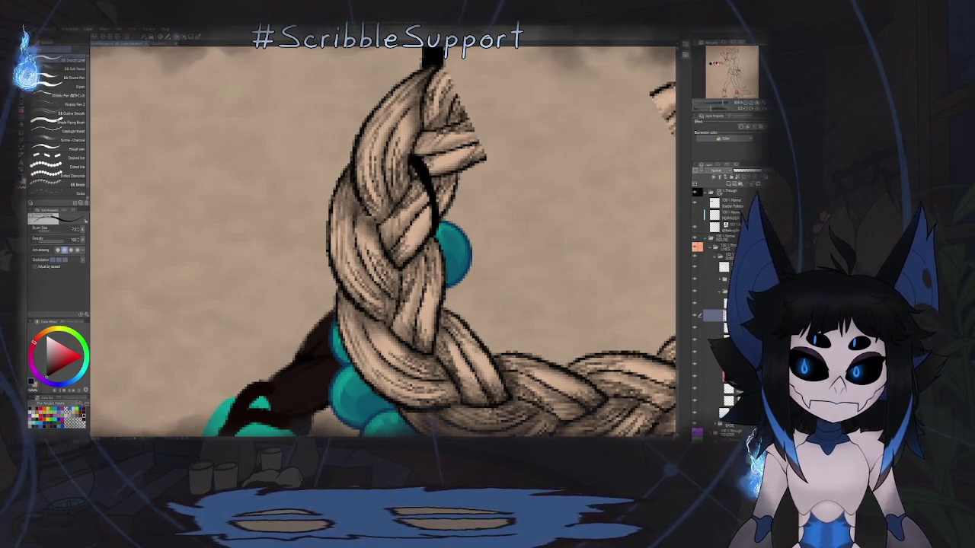
{"action": "key", "text": "ctrl+z"}
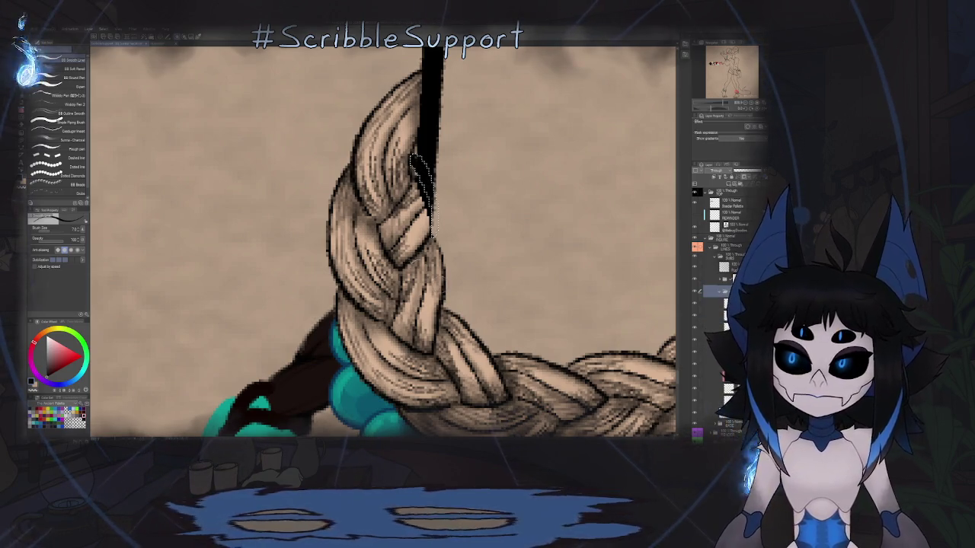
{"action": "left_click_drag", "start_coordinate": [415, 160], "coordinate": [433, 232]}
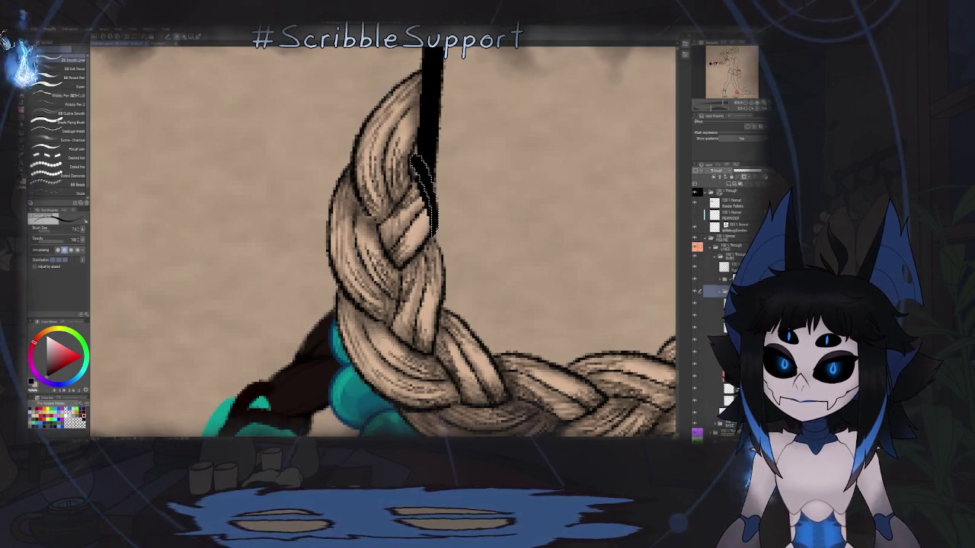
{"action": "scroll", "coordinate": [434, 232], "scroll_direction": "up", "scroll_amount": 2}
- Clear the selection, change layers, and rotate the view so the braid stands upright
{"action": "scroll", "coordinate": [438, 233], "scroll_direction": "up", "scroll_amount": 2}
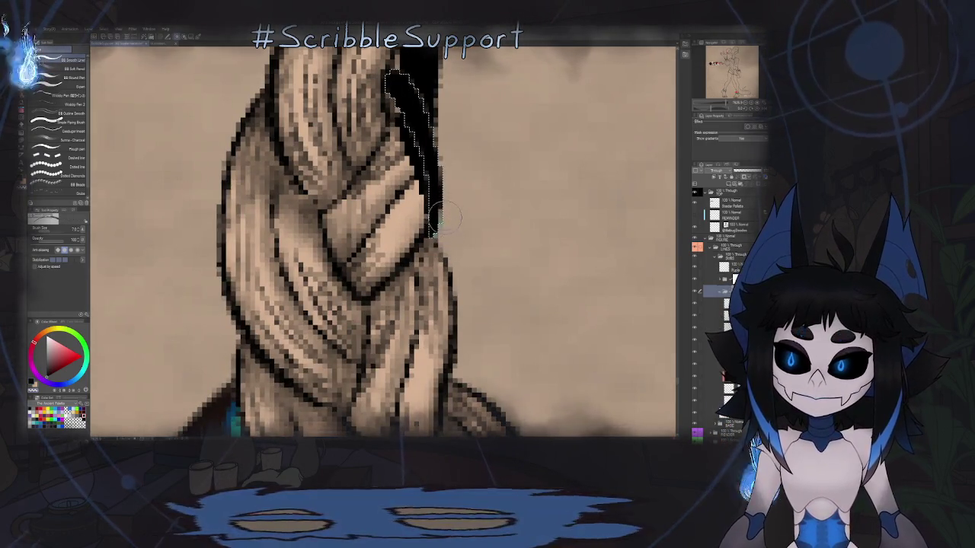
{"action": "key", "text": "ctrl+d"}
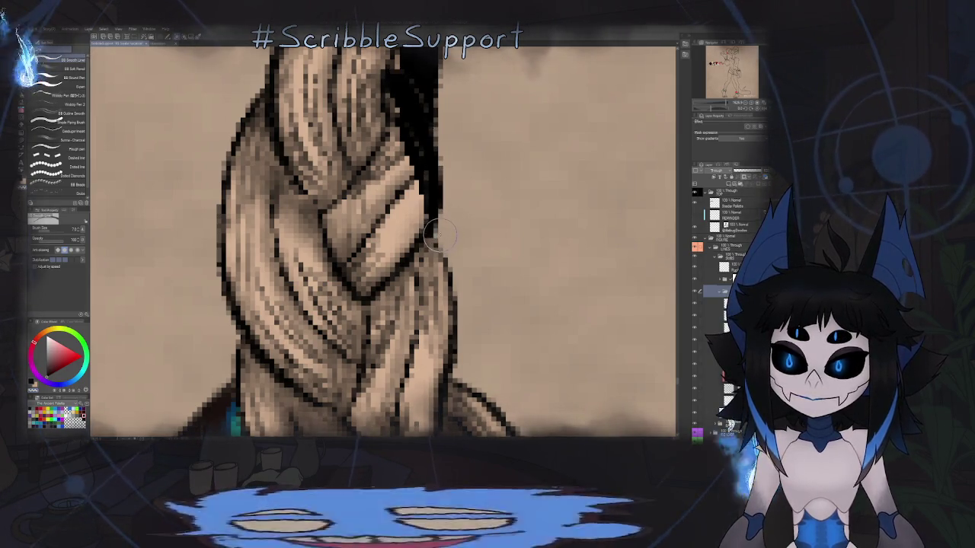
{"action": "left_click", "coordinate": [716, 327]}
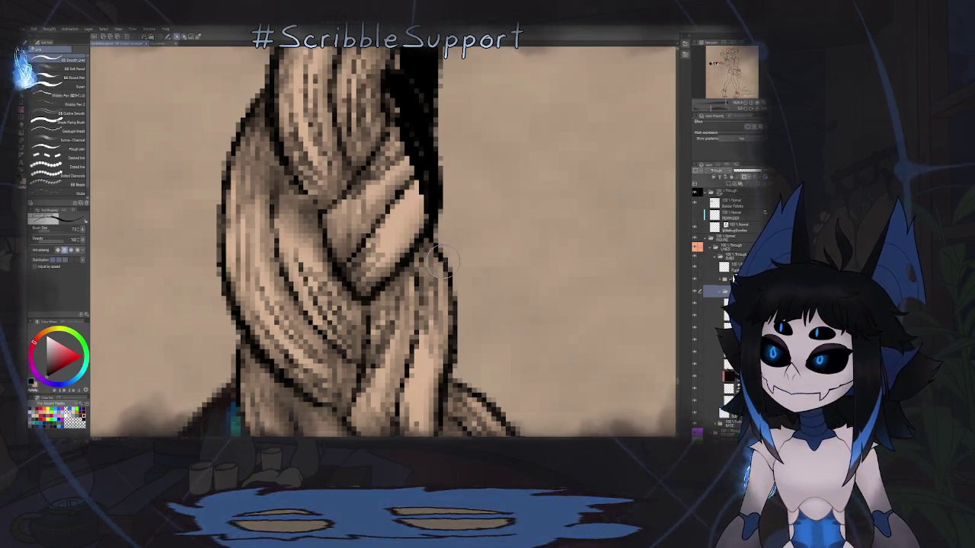
{"action": "key", "text": "asciicircum"}
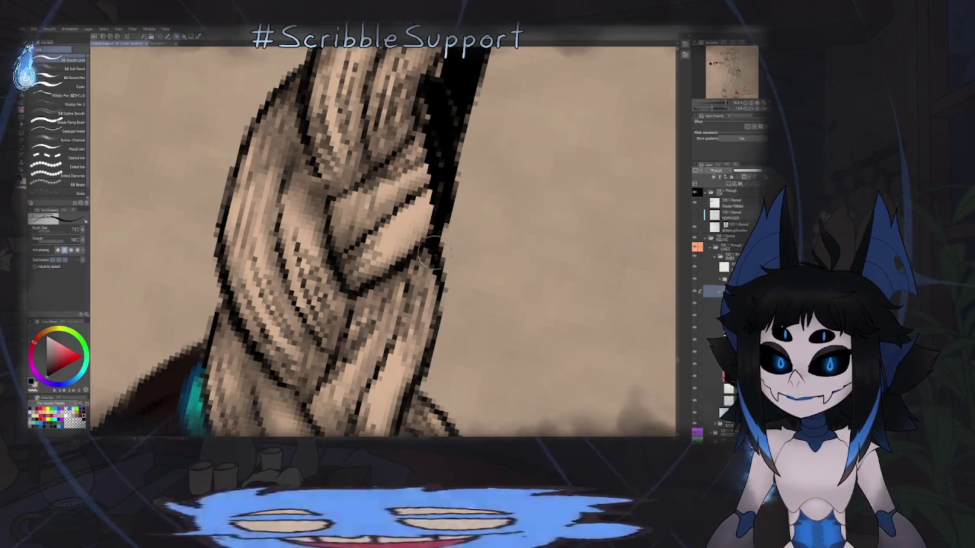
{"action": "scroll", "coordinate": [431, 253], "scroll_direction": "down", "scroll_amount": 1}
{"action": "scroll", "coordinate": [442, 243], "scroll_direction": "down", "scroll_amount": 3}
{"action": "scroll", "coordinate": [454, 238], "scroll_direction": "up", "scroll_amount": 3}
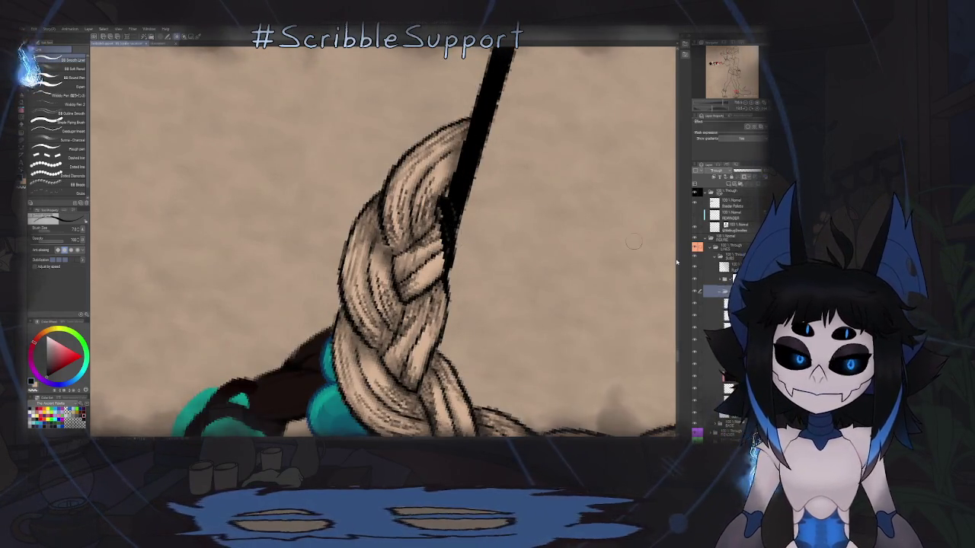
{"action": "key", "text": "minus"}
{"action": "scroll", "coordinate": [458, 205], "scroll_direction": "down", "scroll_amount": 3}
{"action": "scroll", "coordinate": [460, 212], "scroll_direction": "up", "scroll_amount": 3}
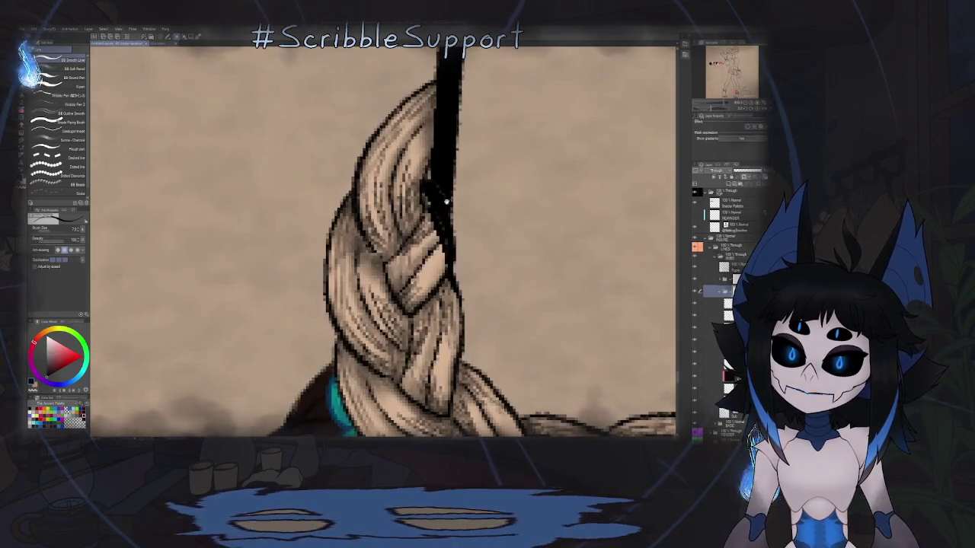
{"action": "scroll", "coordinate": [461, 218], "scroll_direction": "up", "scroll_amount": 1}
- Touch up and thicken the black line along the braid's right edge
{"action": "left_click_drag", "start_coordinate": [461, 216], "coordinate": [450, 228]}
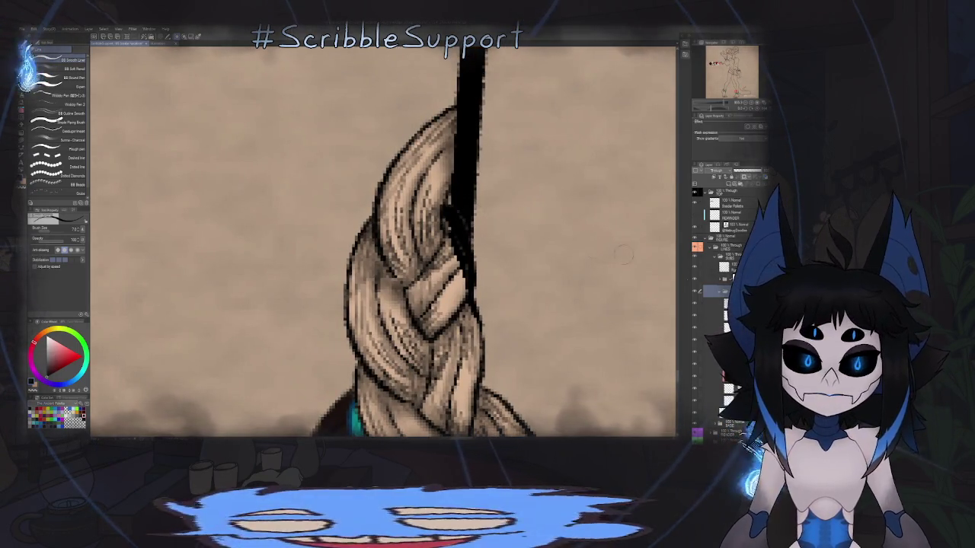
{"action": "key", "text": "e"}
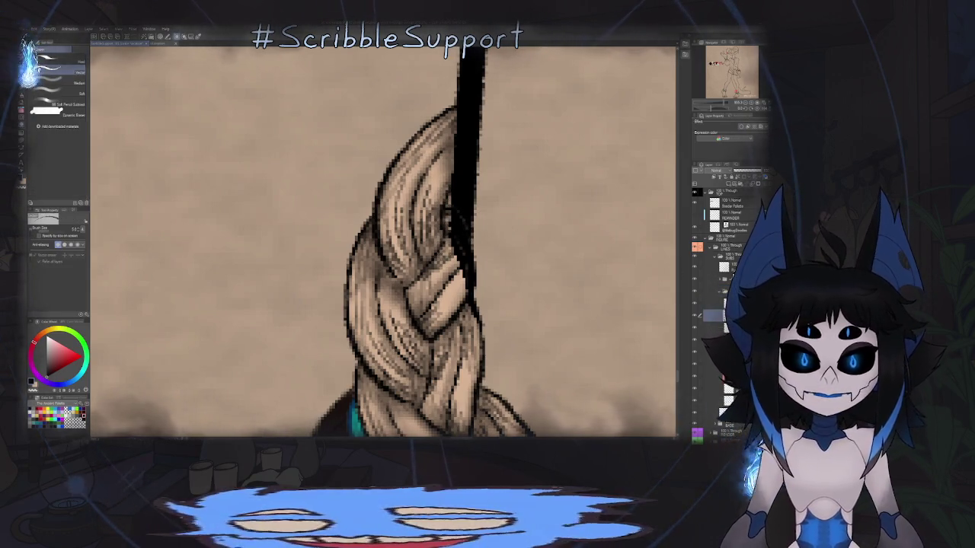
{"action": "key", "text": "p"}
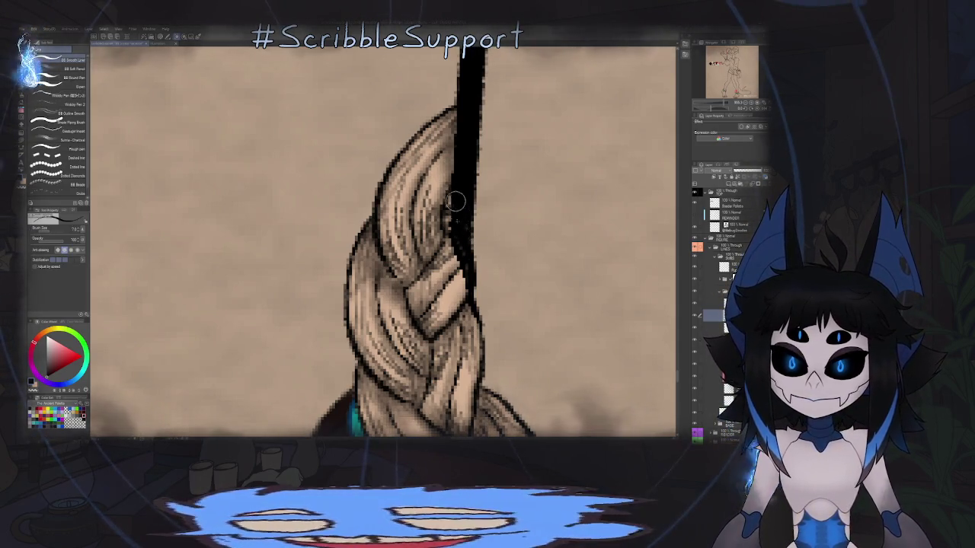
{"action": "left_click_drag", "start_coordinate": [463, 221], "coordinate": [469, 284]}
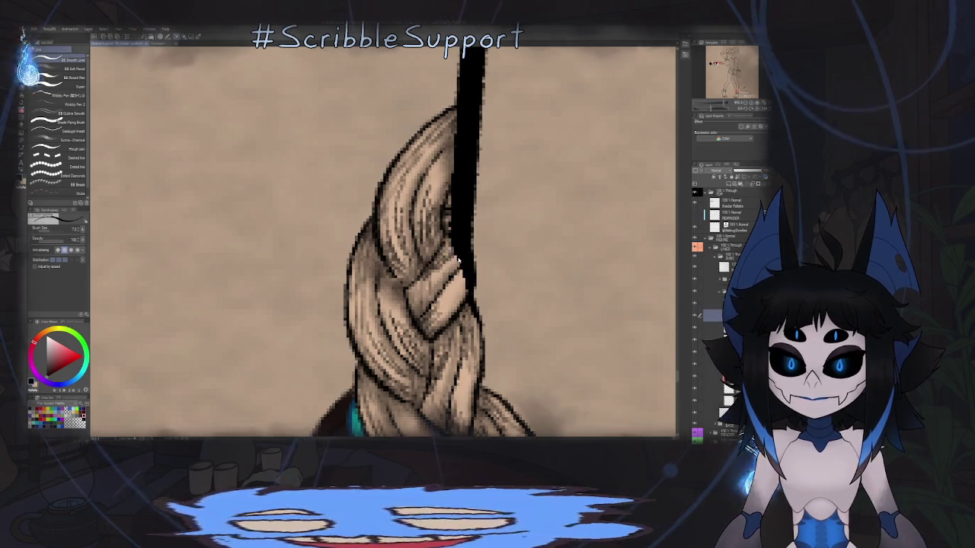
{"action": "key", "text": "ctrl+minus"}
{"action": "key", "text": "ctrl+minus"}
{"action": "key", "text": "ctrl+minus"}
{"action": "key", "text": "ctrl+minus"}
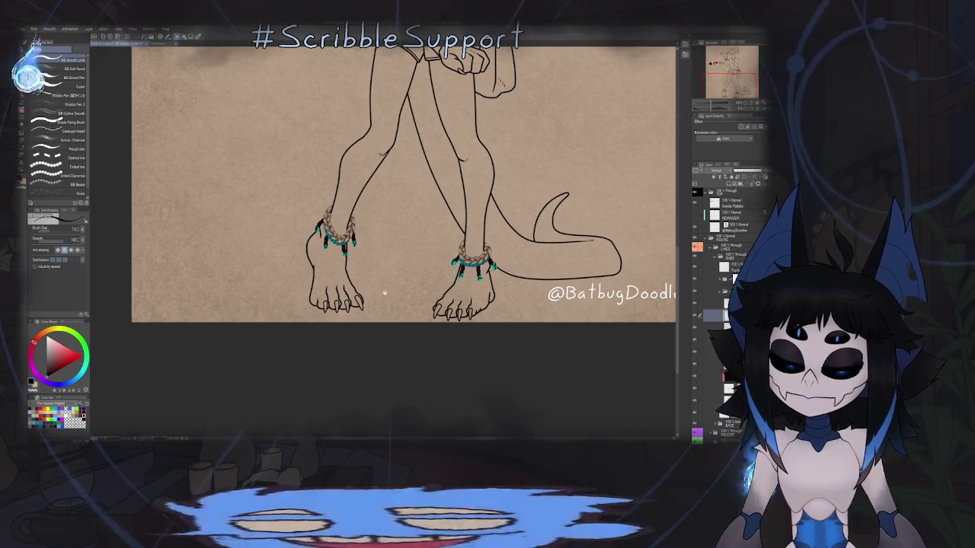
- Zoom around the drawing, then clear the glasses selection with the Operation tool
{"action": "scroll", "coordinate": [336, 229], "scroll_direction": "up", "scroll_amount": 1}
{"action": "scroll", "coordinate": [336, 228], "scroll_direction": "up", "scroll_amount": 4}
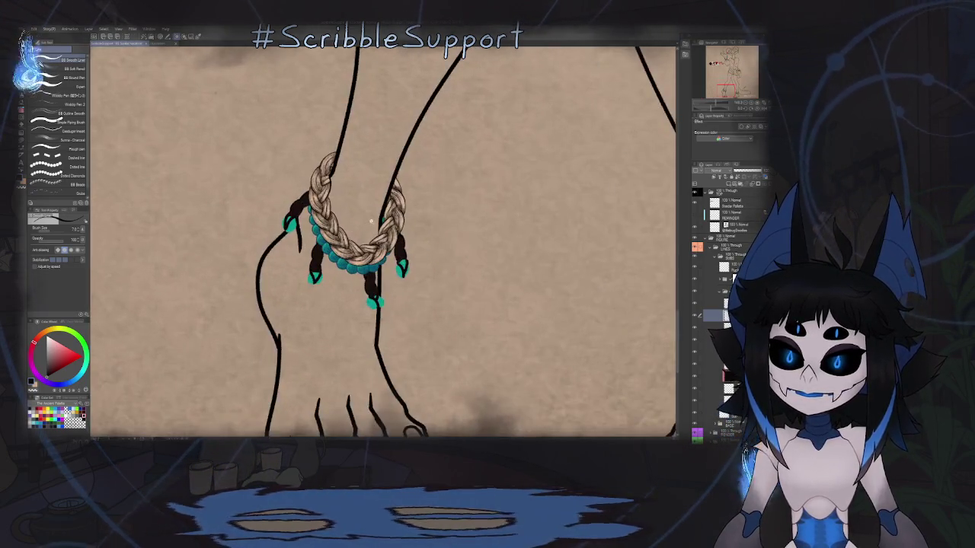
{"action": "scroll", "coordinate": [376, 217], "scroll_direction": "down", "scroll_amount": 2}
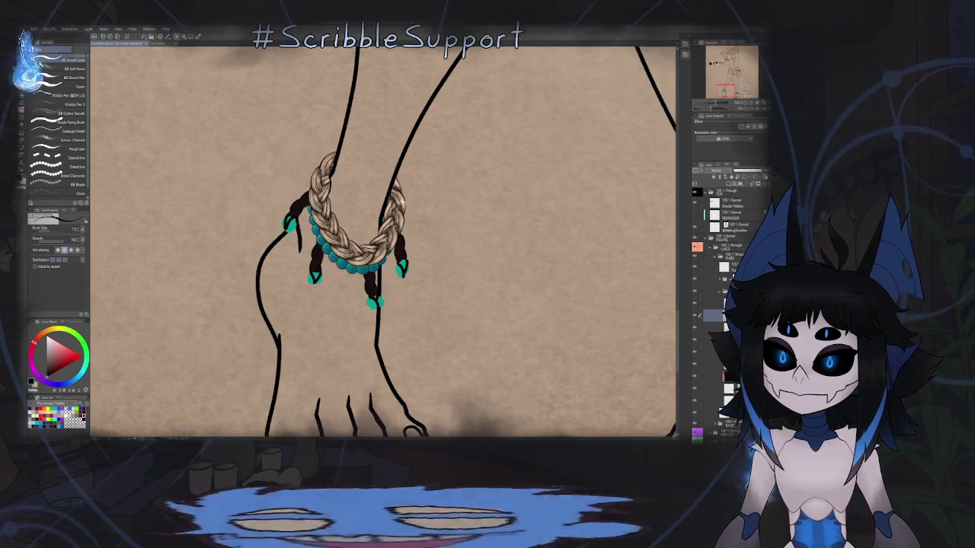
{"action": "scroll", "coordinate": [377, 217], "scroll_direction": "down", "scroll_amount": 2}
{"action": "scroll", "coordinate": [433, 124], "scroll_direction": "down", "scroll_amount": 1}
{"action": "scroll", "coordinate": [433, 190], "scroll_direction": "down", "scroll_amount": 1}
{"action": "scroll", "coordinate": [433, 268], "scroll_direction": "down", "scroll_amount": 3}
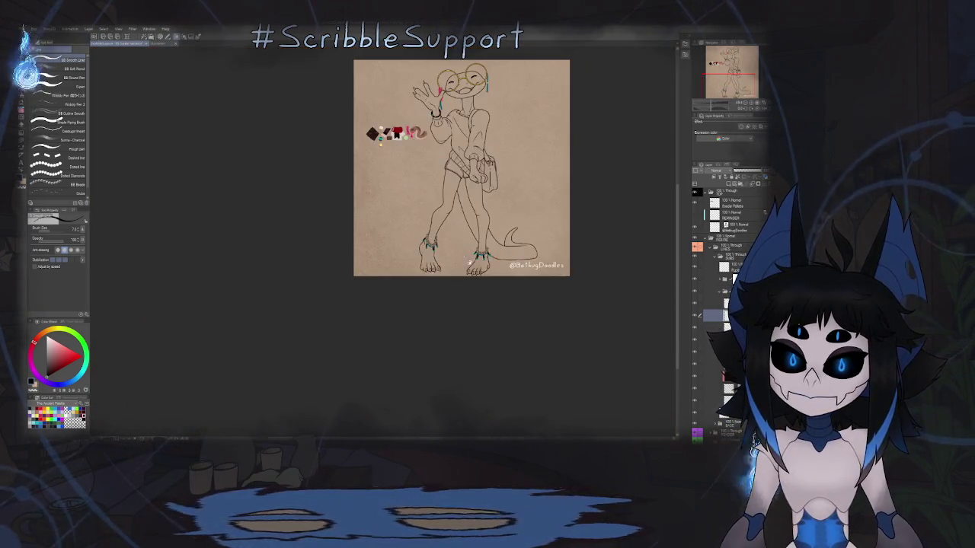
{"action": "scroll", "coordinate": [433, 268], "scroll_direction": "down", "scroll_amount": 1}
{"action": "scroll", "coordinate": [433, 268], "scroll_direction": "up", "scroll_amount": 1}
{"action": "scroll", "coordinate": [449, 258], "scroll_direction": "up", "scroll_amount": 1}
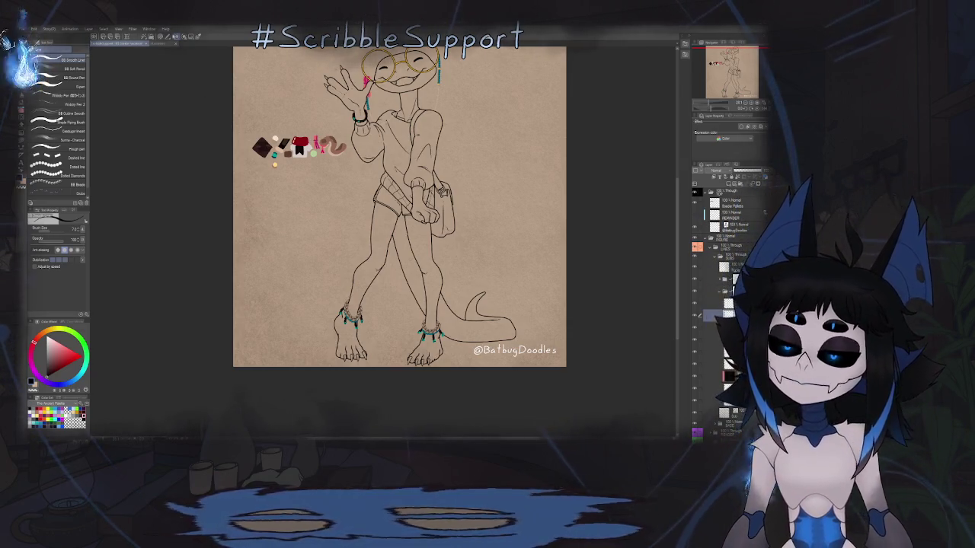
{"action": "scroll", "coordinate": [251, 118], "scroll_direction": "up", "scroll_amount": 3}
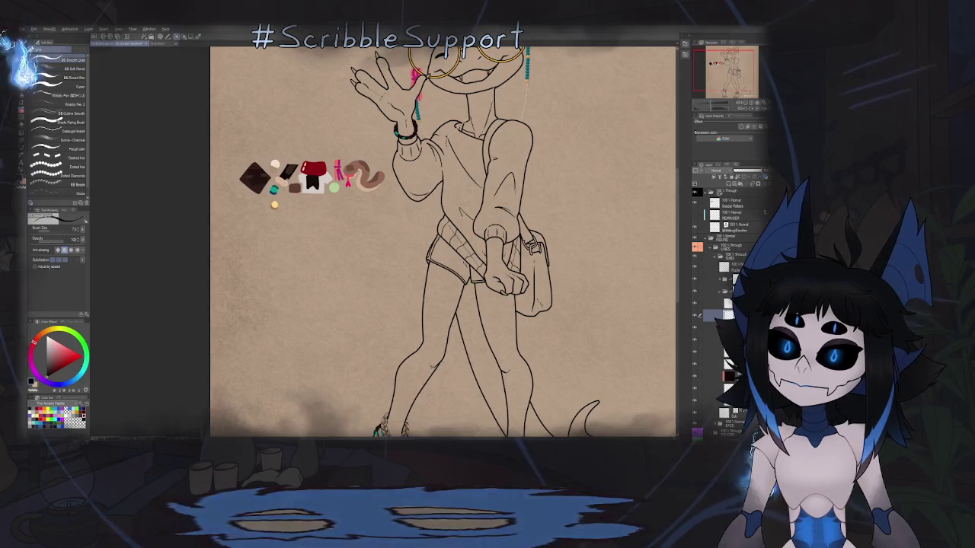
{"action": "scroll", "coordinate": [442, 236], "scroll_direction": "down", "scroll_amount": 5}
{"action": "scroll", "coordinate": [381, 160], "scroll_direction": "up", "scroll_amount": 10}
{"action": "scroll", "coordinate": [381, 240], "scroll_direction": "down", "scroll_amount": 1}
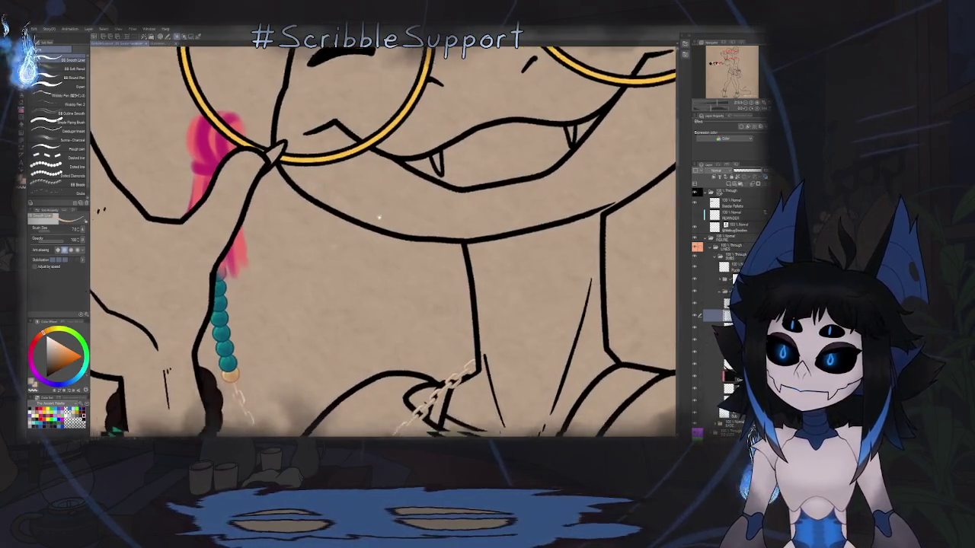
{"action": "scroll", "coordinate": [381, 239], "scroll_direction": "down", "scroll_amount": 3}
{"action": "scroll", "coordinate": [331, 229], "scroll_direction": "up", "scroll_amount": 5}
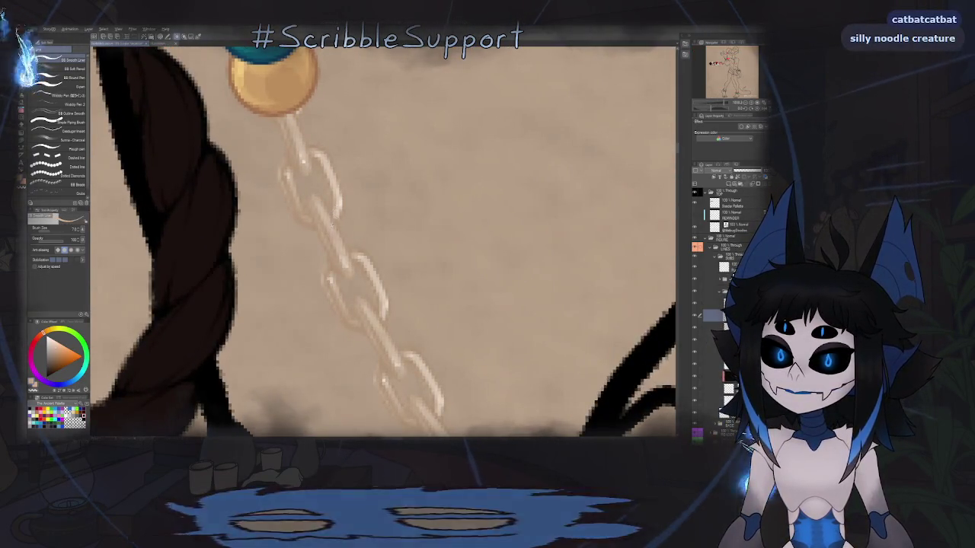
{"action": "scroll", "coordinate": [331, 232], "scroll_direction": "down", "scroll_amount": 2}
{"action": "scroll", "coordinate": [331, 232], "scroll_direction": "down", "scroll_amount": 3}
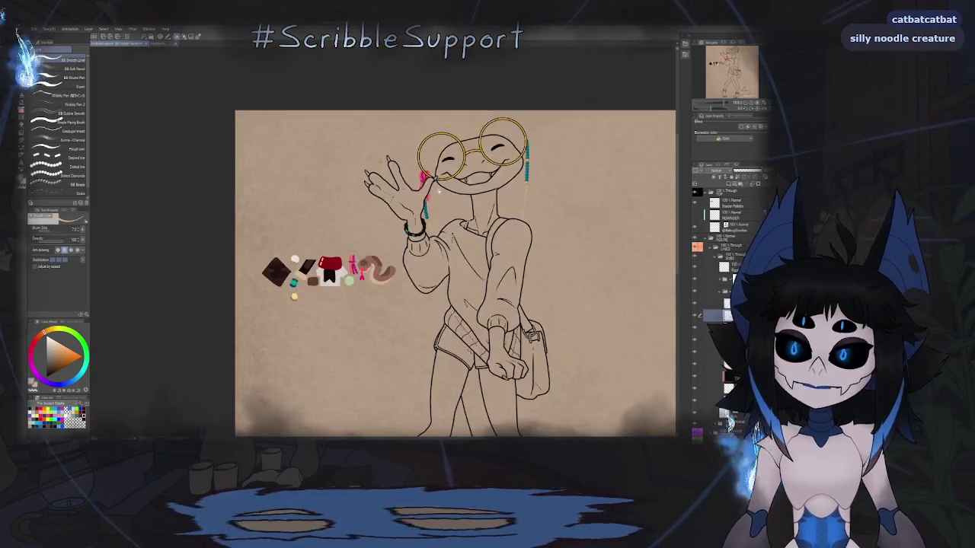
{"action": "scroll", "coordinate": [411, 175], "scroll_direction": "up", "scroll_amount": 8}
{"action": "key", "text": "o"}
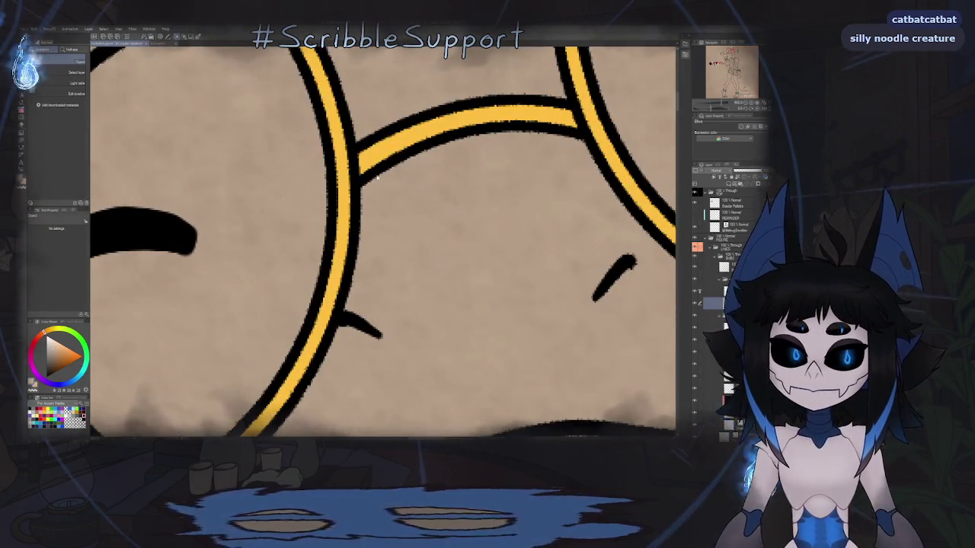
{"action": "scroll", "coordinate": [376, 178], "scroll_direction": "down", "scroll_amount": 5}
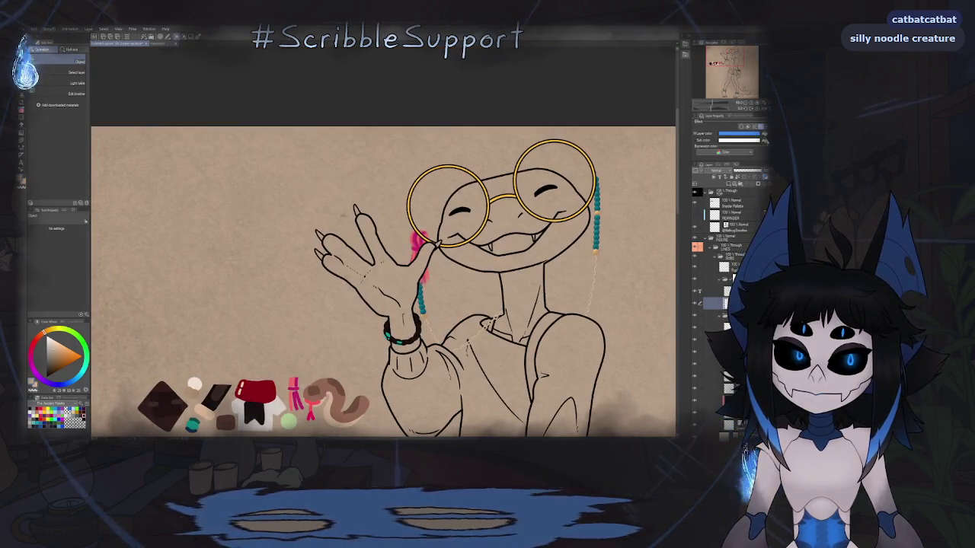
{"action": "key", "text": "Escape"}
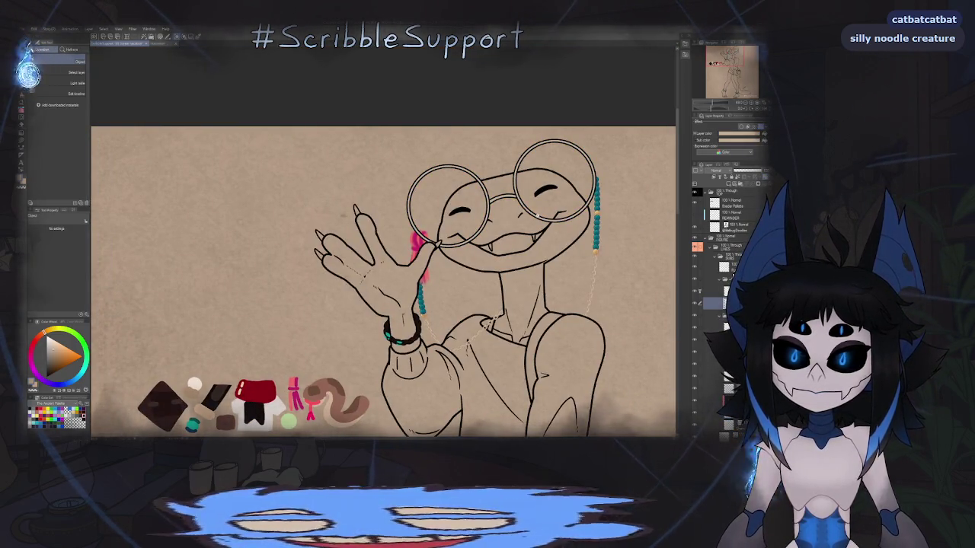
{"action": "scroll", "coordinate": [417, 191], "scroll_direction": "down", "scroll_amount": 5}
{"action": "scroll", "coordinate": [418, 190], "scroll_direction": "up", "scroll_amount": 3}
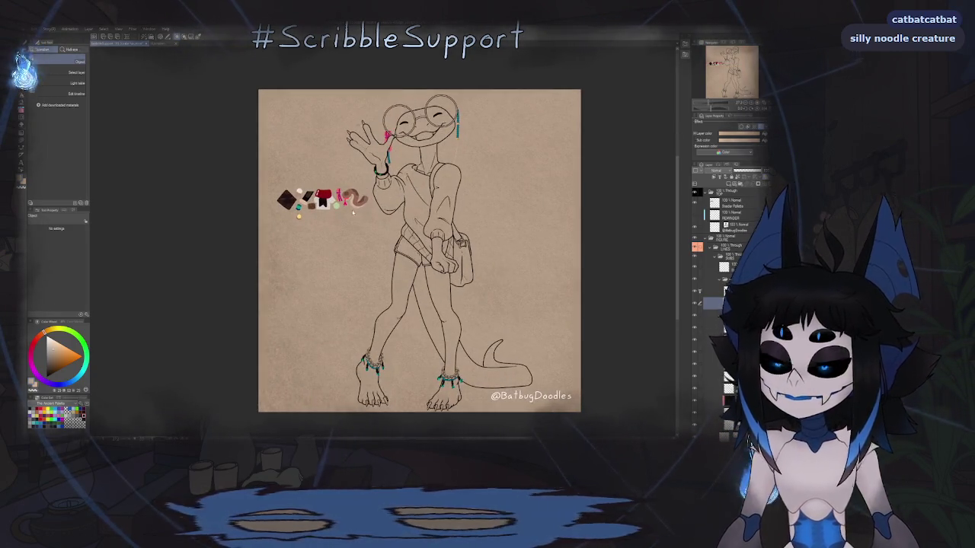
- Expand the layer folder, pan over the drawing, and create a new canvas from the copied snake photo
{"action": "left_click", "coordinate": [717, 259]}
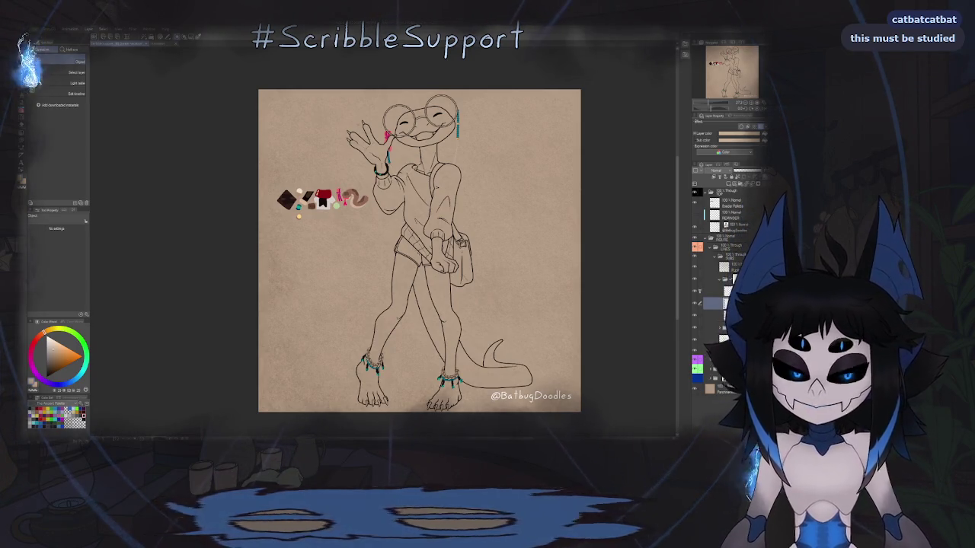
{"action": "left_click", "coordinate": [731, 315]}
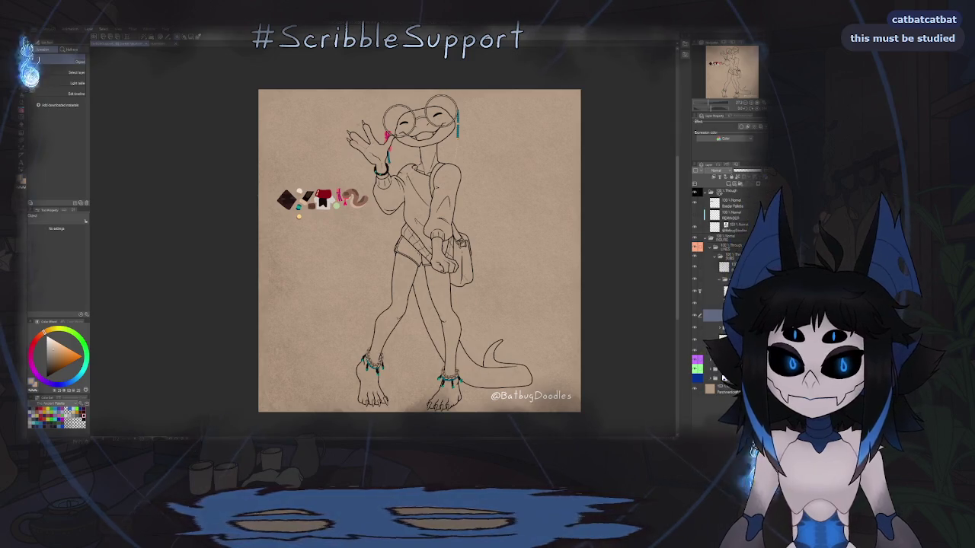
{"action": "left_click_drag", "start_coordinate": [483, 288], "coordinate": [431, 267]}
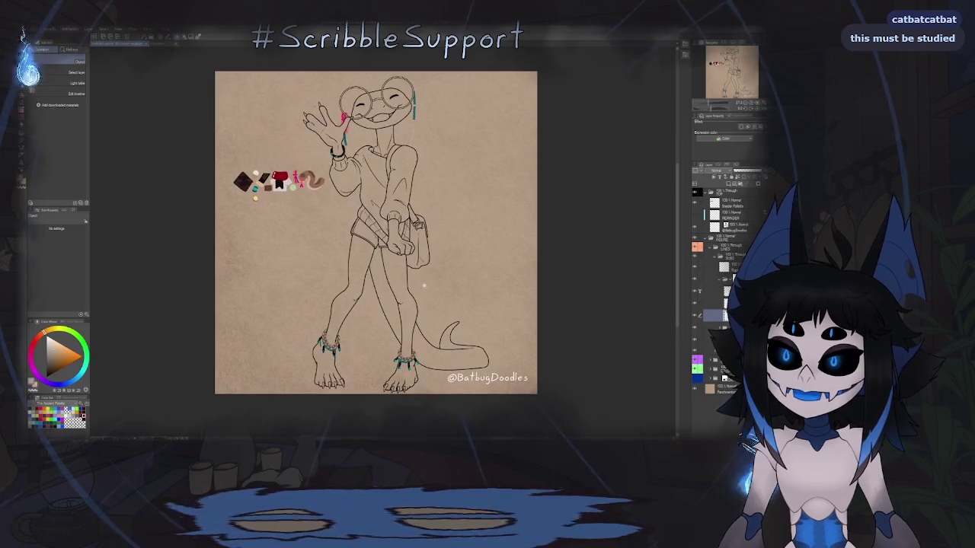
{"action": "scroll", "coordinate": [426, 285], "scroll_direction": "up", "scroll_amount": 1}
{"action": "scroll", "coordinate": [426, 285], "scroll_direction": "down", "scroll_amount": 1}
{"action": "left_click_drag", "start_coordinate": [428, 282], "coordinate": [437, 301]}
{"action": "scroll", "coordinate": [437, 297], "scroll_direction": "up", "scroll_amount": 1}
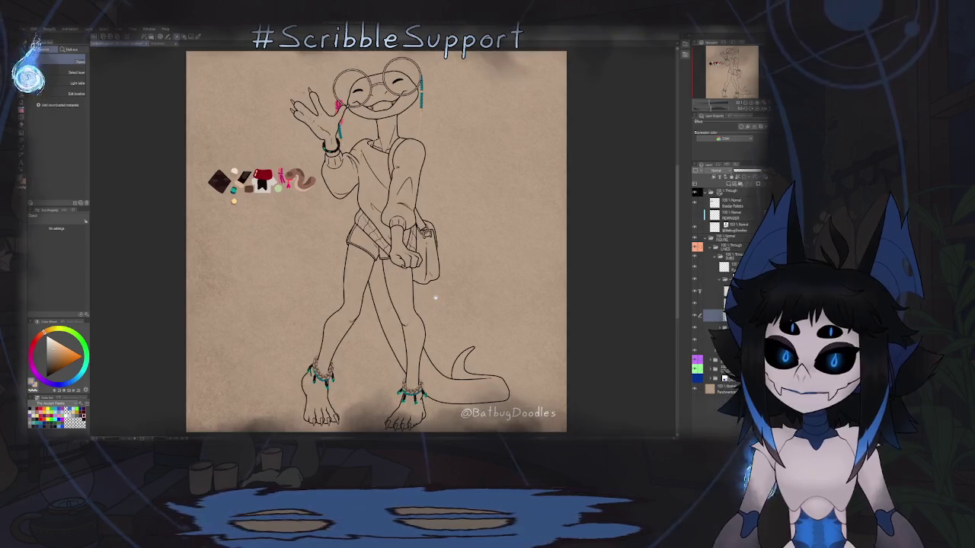
{"action": "scroll", "coordinate": [438, 285], "scroll_direction": "up", "scroll_amount": 1}
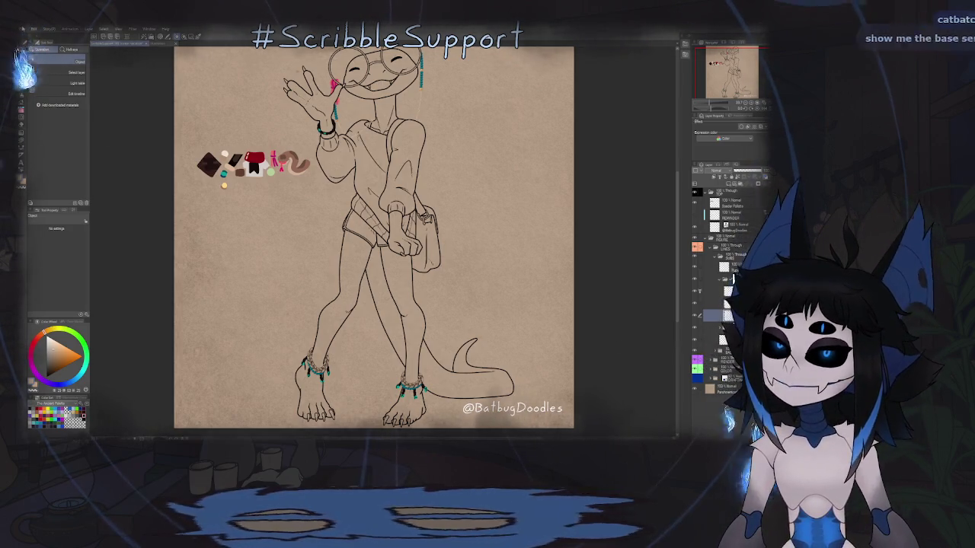
{"action": "left_click", "coordinate": [30, 29]}
{"action": "left_click", "coordinate": [50, 44]}
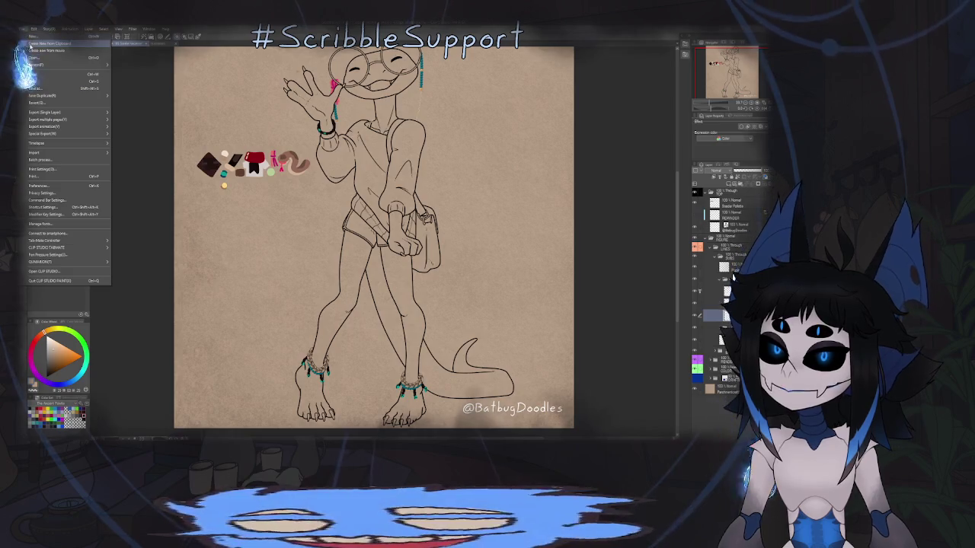
- Create a new canvas from the copied snake-on-leaves photo and pan it into view
{"action": "scroll", "coordinate": [479, 224], "scroll_direction": "up", "scroll_amount": 2}
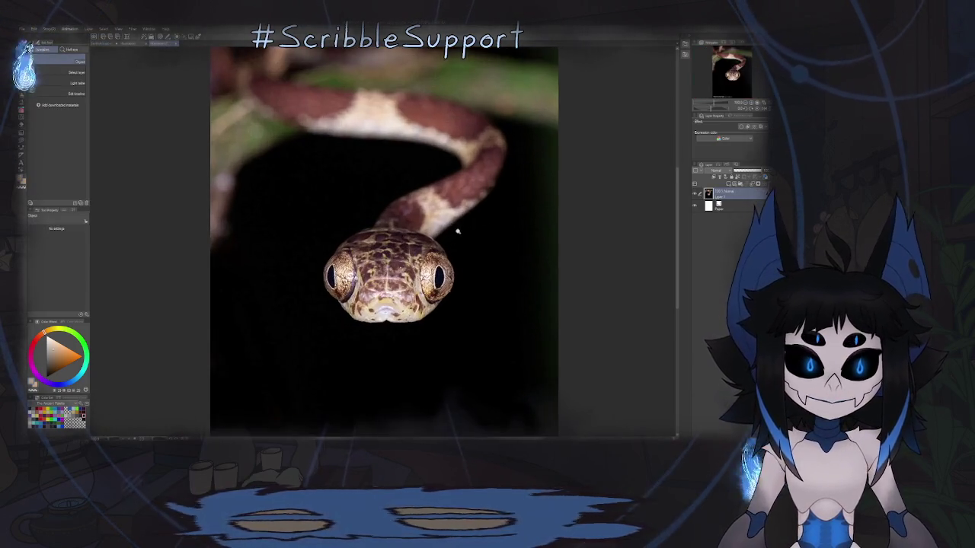
{"action": "scroll", "coordinate": [544, 218], "scroll_direction": "up", "scroll_amount": 1}
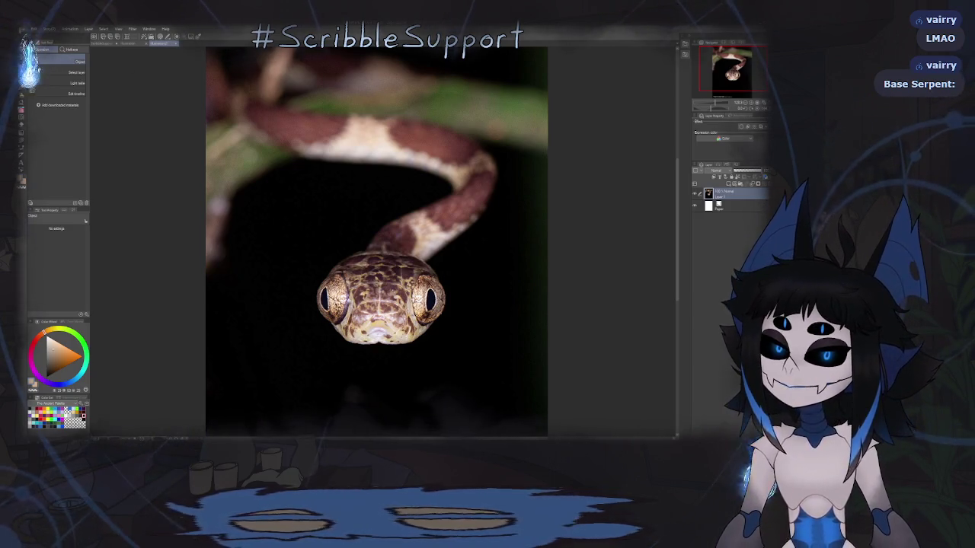
{"action": "left_click", "coordinate": [33, 28]}
{"action": "left_click", "coordinate": [188, 97]}
{"action": "scroll", "coordinate": [381, 236], "scroll_direction": "up", "scroll_amount": 1}
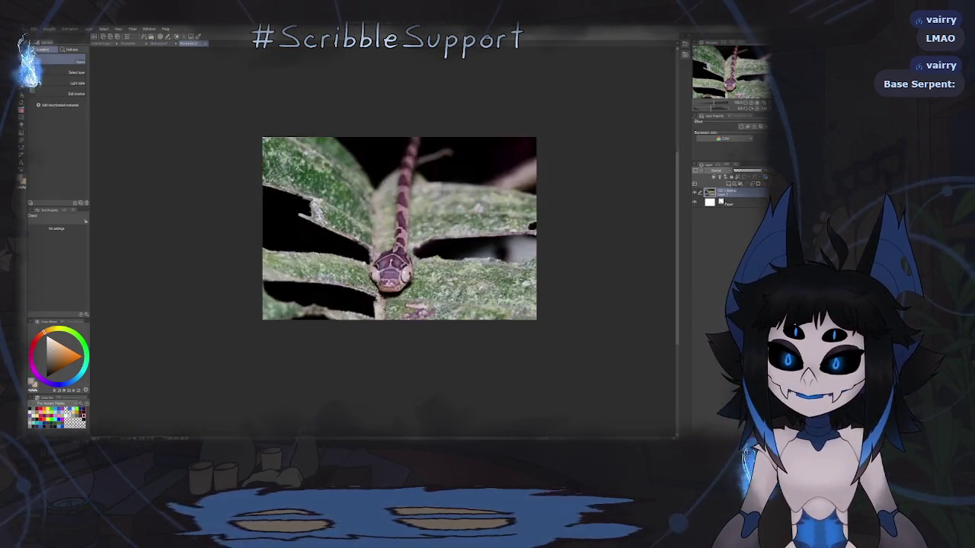
{"action": "scroll", "coordinate": [381, 236], "scroll_direction": "up", "scroll_amount": 1}
{"action": "scroll", "coordinate": [381, 236], "scroll_direction": "up", "scroll_amount": 1}
{"action": "scroll", "coordinate": [381, 236], "scroll_direction": "up", "scroll_amount": 2}
{"action": "left_click_drag", "start_coordinate": [381, 236], "coordinate": [348, 263]}
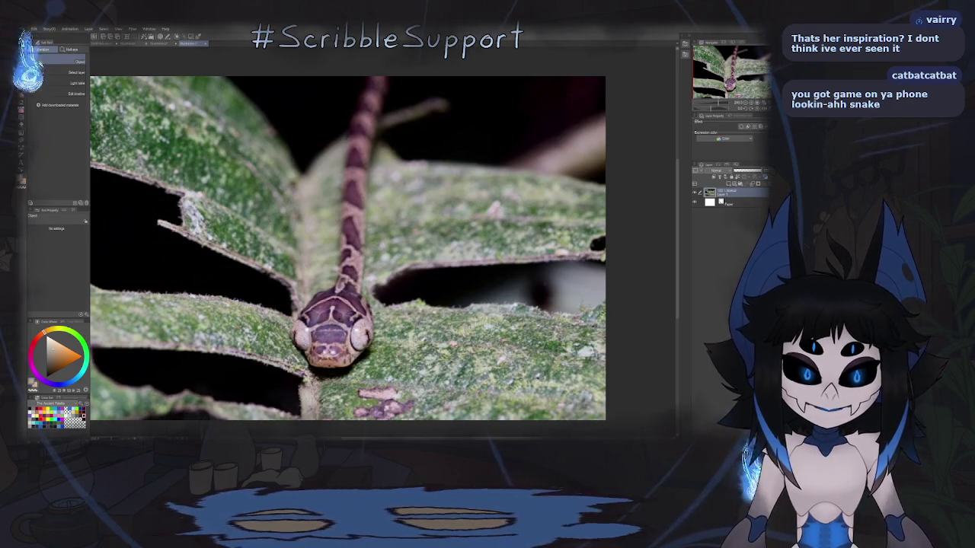
- Create another canvas from the copied raised-head snake photo and adjust its view
{"action": "left_click", "coordinate": [34, 29]}
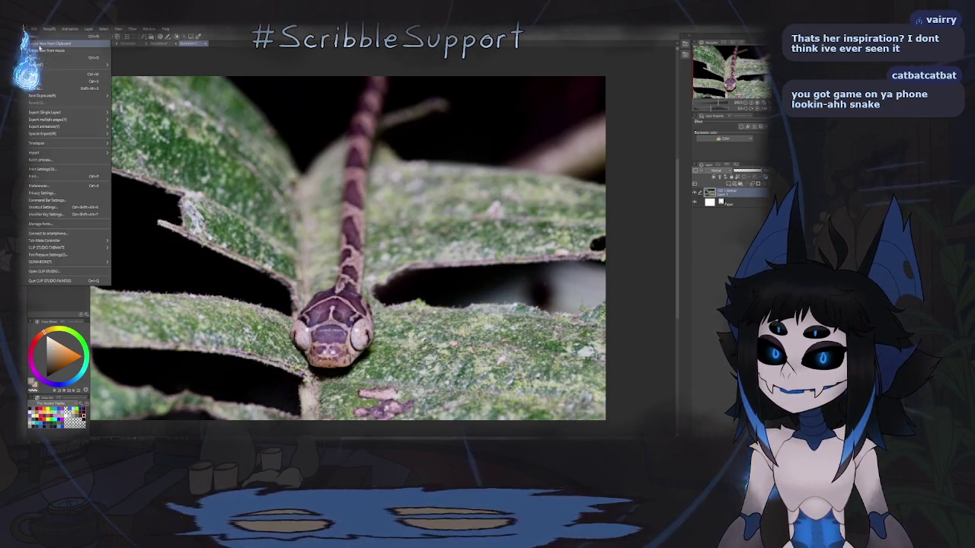
{"action": "left_click", "coordinate": [40, 45]}
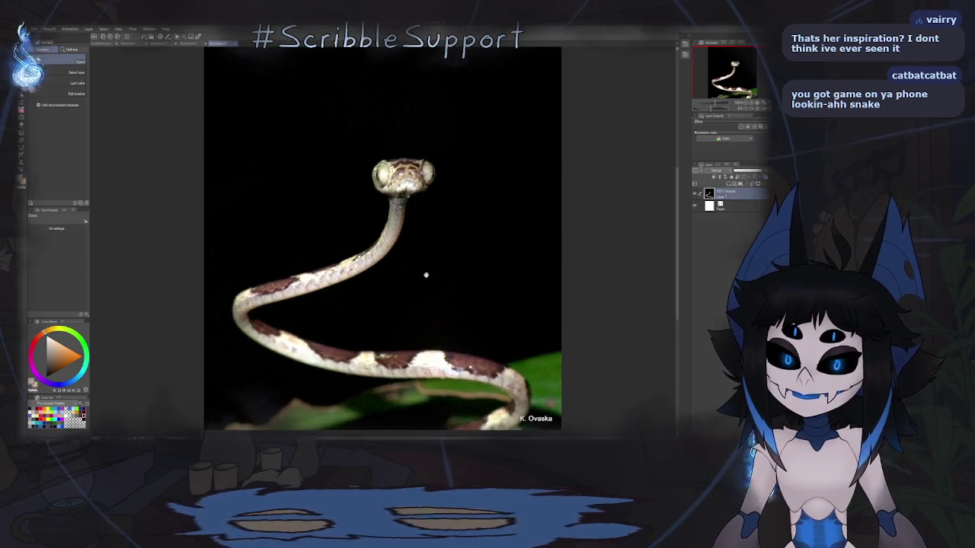
{"action": "left_click_drag", "start_coordinate": [425, 275], "coordinate": [412, 258]}
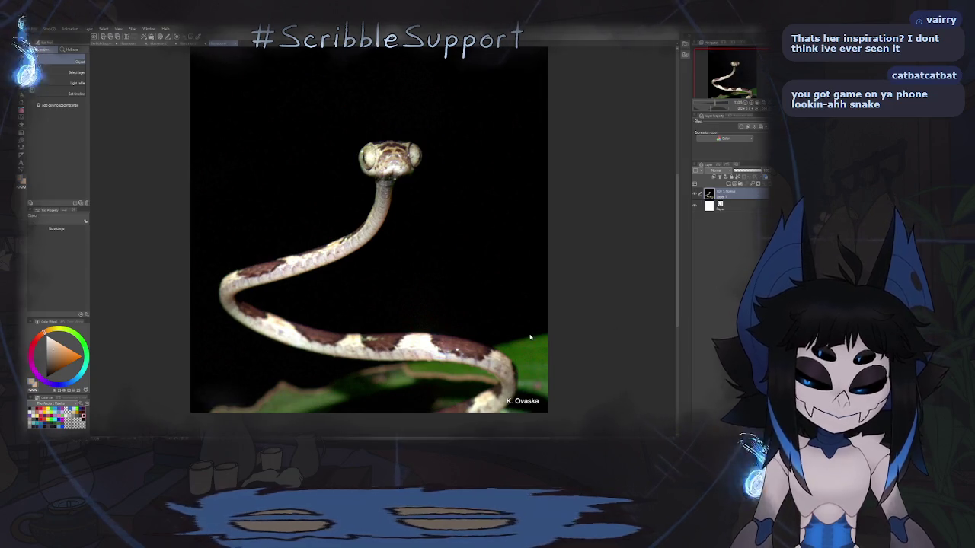
{"action": "left_click", "coordinate": [34, 29]}
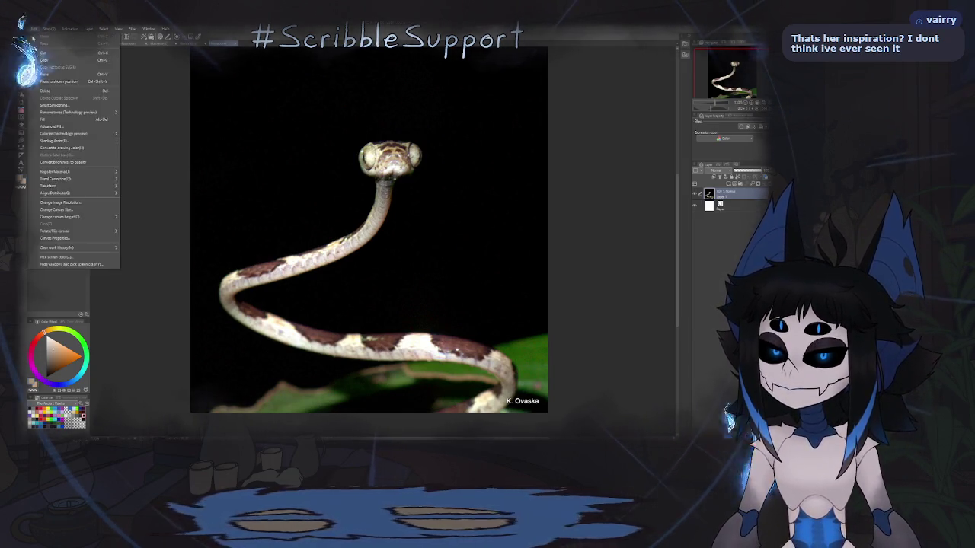
{"action": "left_click", "coordinate": [332, 133]}
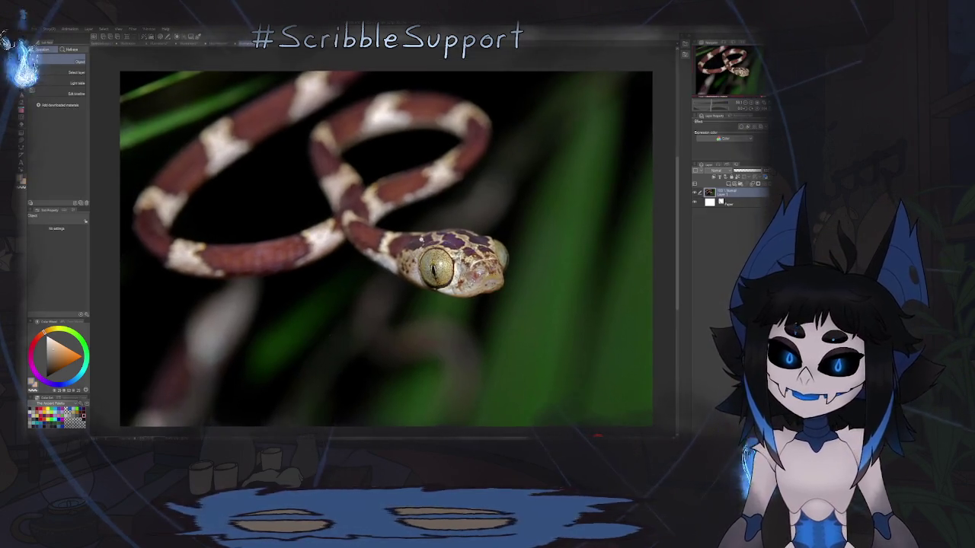
{"action": "scroll", "coordinate": [426, 244], "scroll_direction": "up", "scroll_amount": 2}
{"action": "scroll", "coordinate": [457, 266], "scroll_direction": "up", "scroll_amount": 2}
{"action": "scroll", "coordinate": [500, 298], "scroll_direction": "up", "scroll_amount": 2}
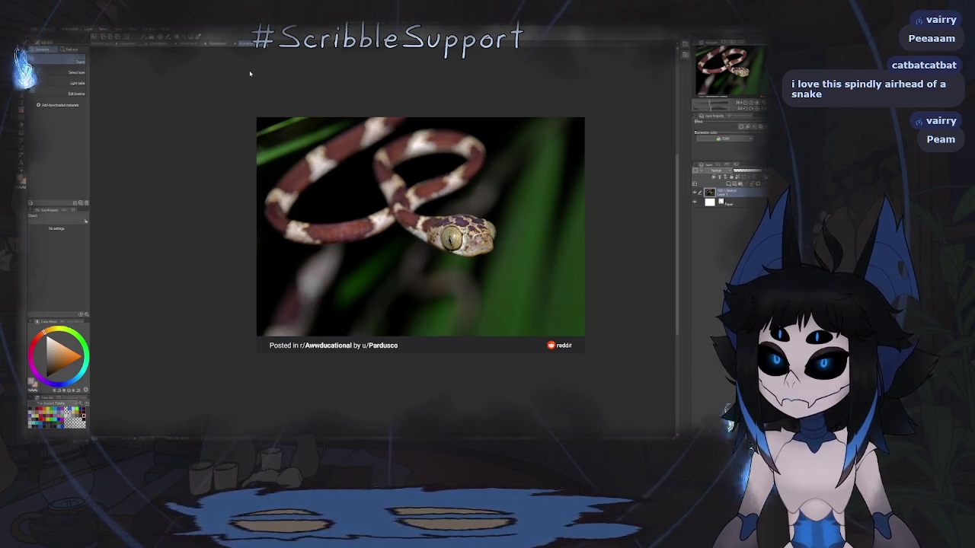
- Cycle through the open snake, Timelapse and lizard canvas tabs, ending on the lizard drawing
{"action": "left_click", "coordinate": [223, 44]}
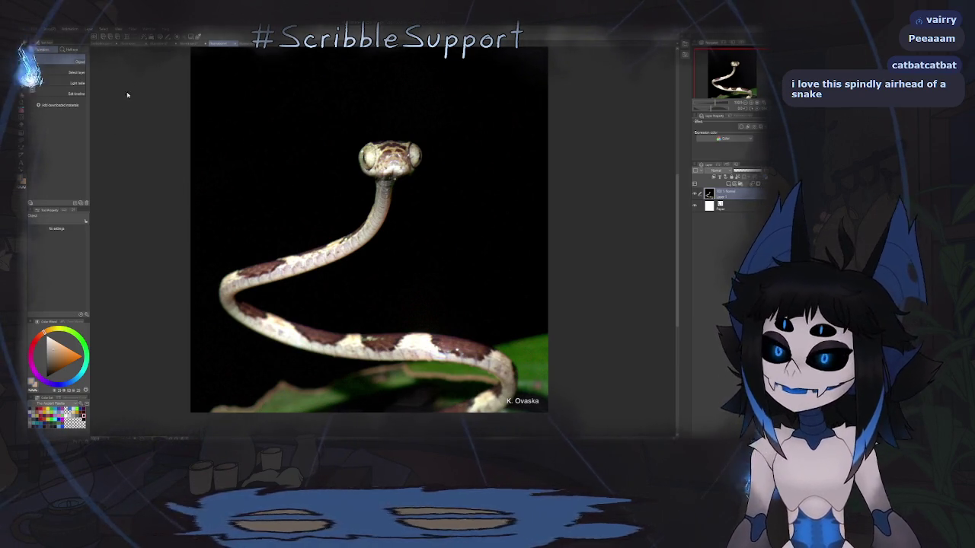
{"action": "left_click", "coordinate": [163, 45]}
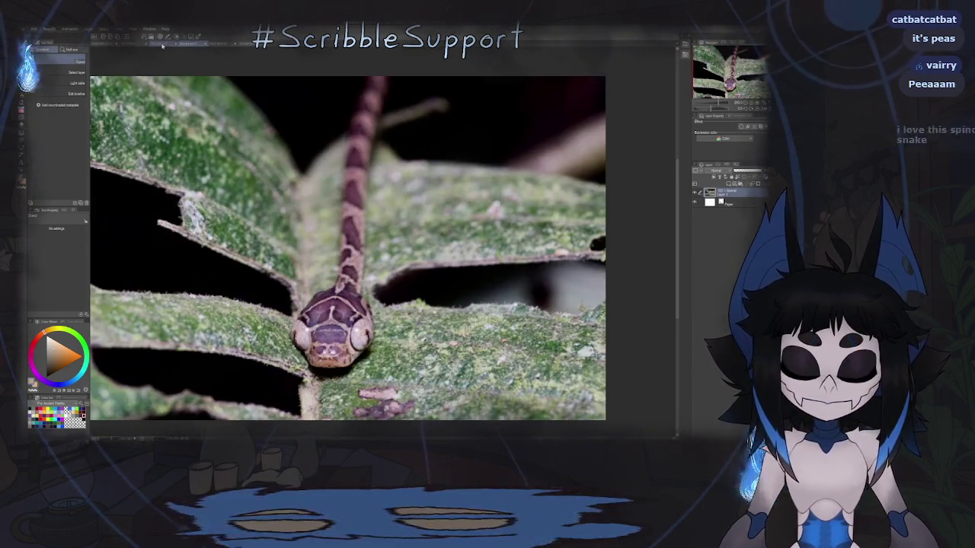
{"action": "key", "text": "ctrl+Tab"}
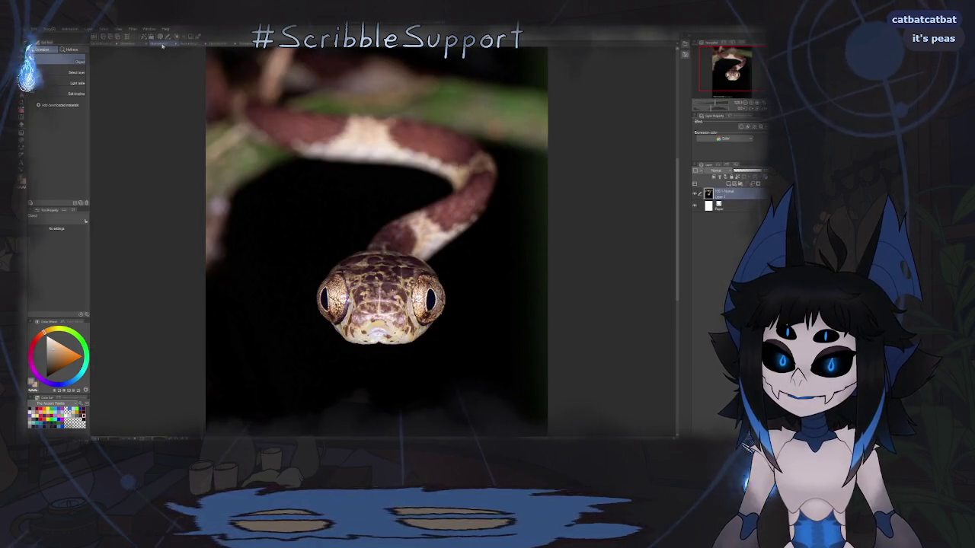
{"action": "left_click", "coordinate": [129, 46]}
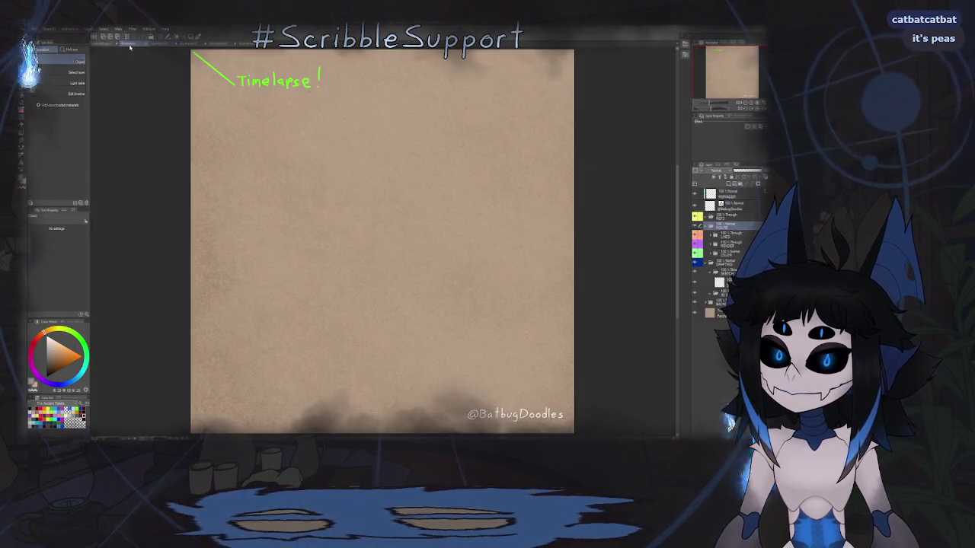
{"action": "key", "text": "ctrl+Tab"}
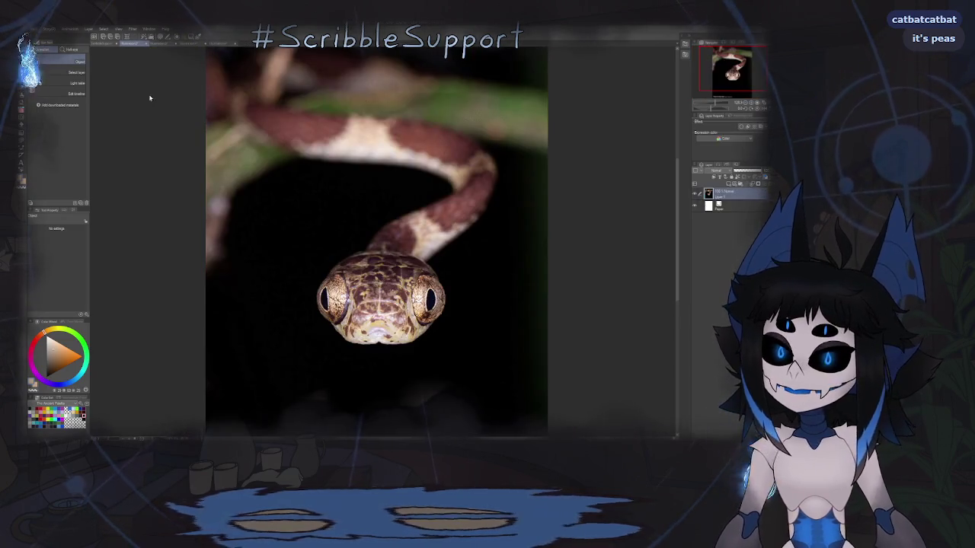
{"action": "key", "text": "ctrl+Tab"}
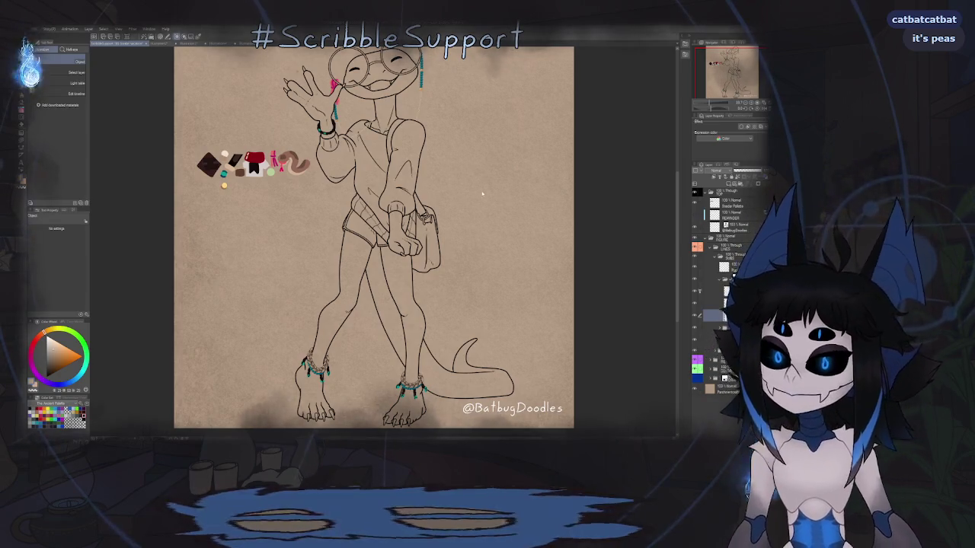
- Scroll the view while the lizard's full-colour reference sheet is open over the canvas
{"action": "scroll", "coordinate": [482, 195], "scroll_direction": "down", "scroll_amount": 3}
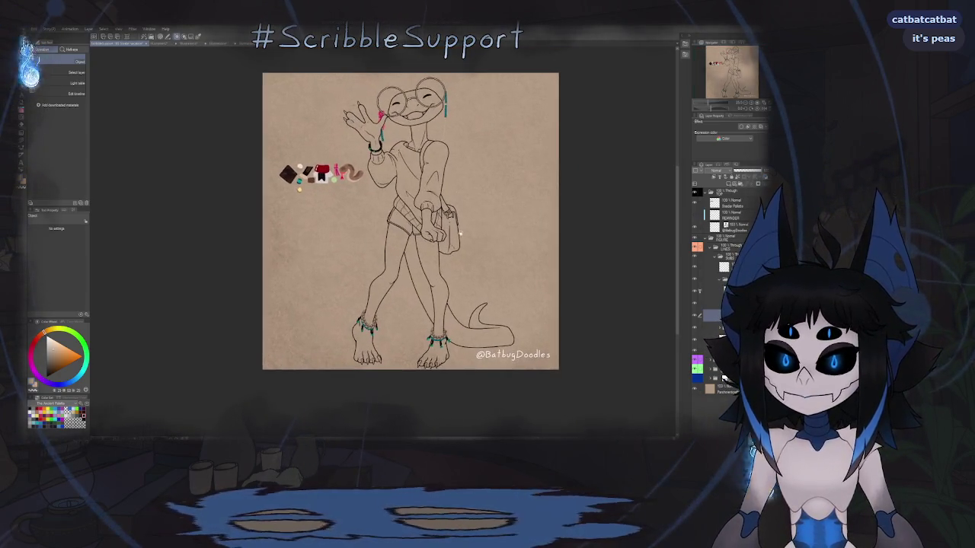
{"action": "scroll", "coordinate": [460, 235], "scroll_direction": "up", "scroll_amount": 1}
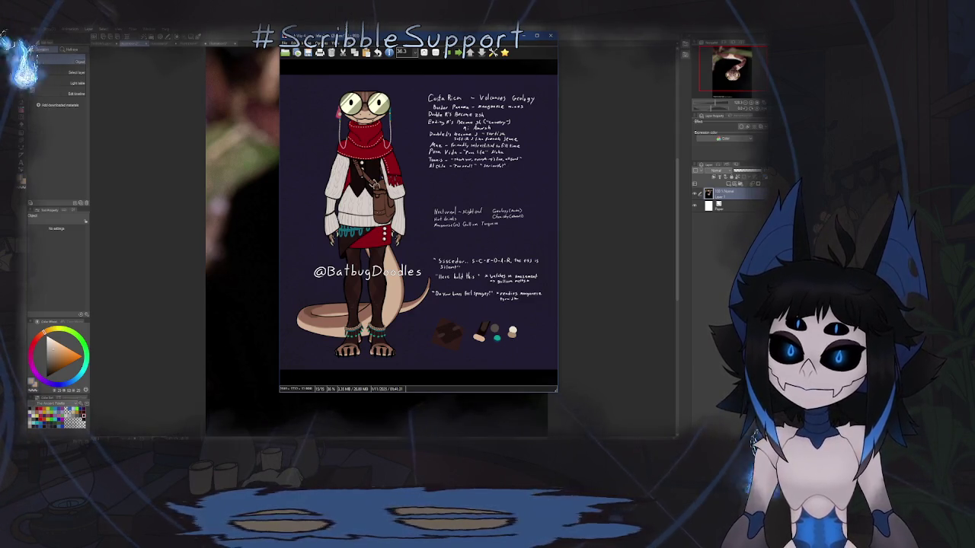
- Close the reference sheet viewer and collapse the FIGURE layer folder
{"action": "key", "text": "Escape"}
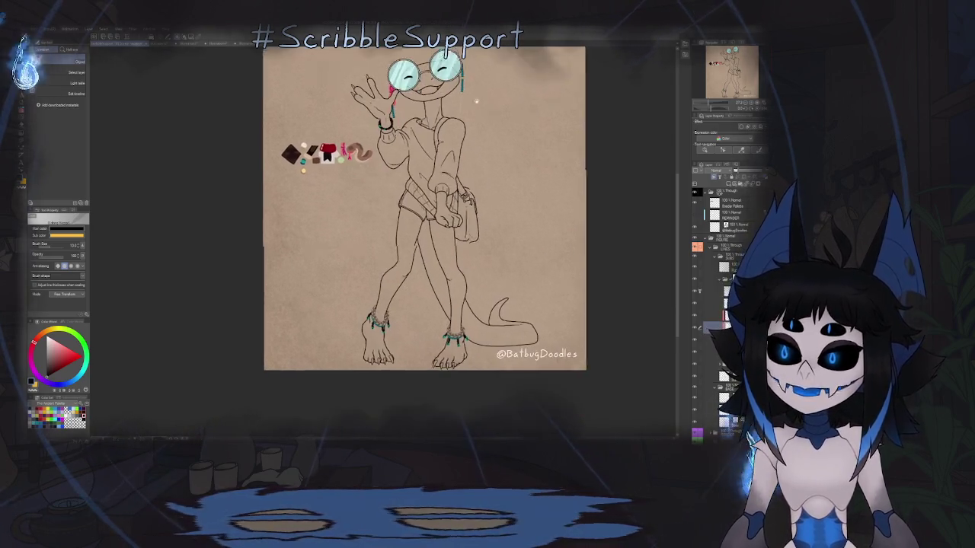
{"action": "scroll", "coordinate": [450, 159], "scroll_direction": "down", "scroll_amount": 3}
{"action": "scroll", "coordinate": [450, 159], "scroll_direction": "up", "scroll_amount": 2}
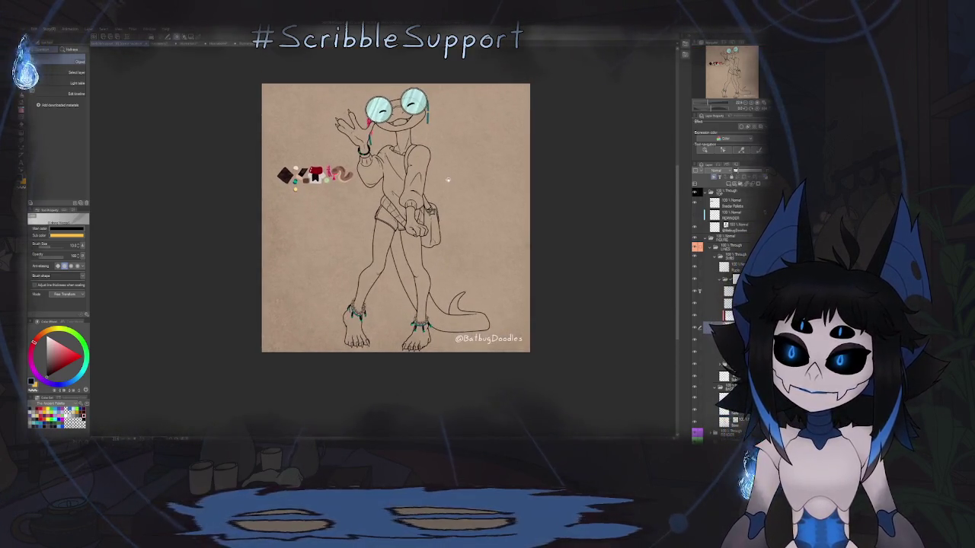
{"action": "scroll", "coordinate": [448, 164], "scroll_direction": "up", "scroll_amount": 1}
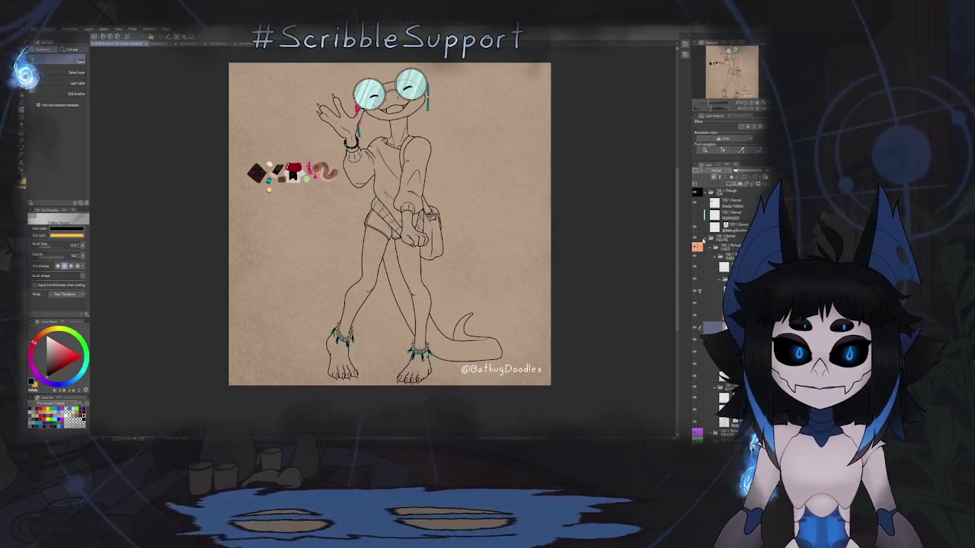
{"action": "left_click", "coordinate": [706, 239]}
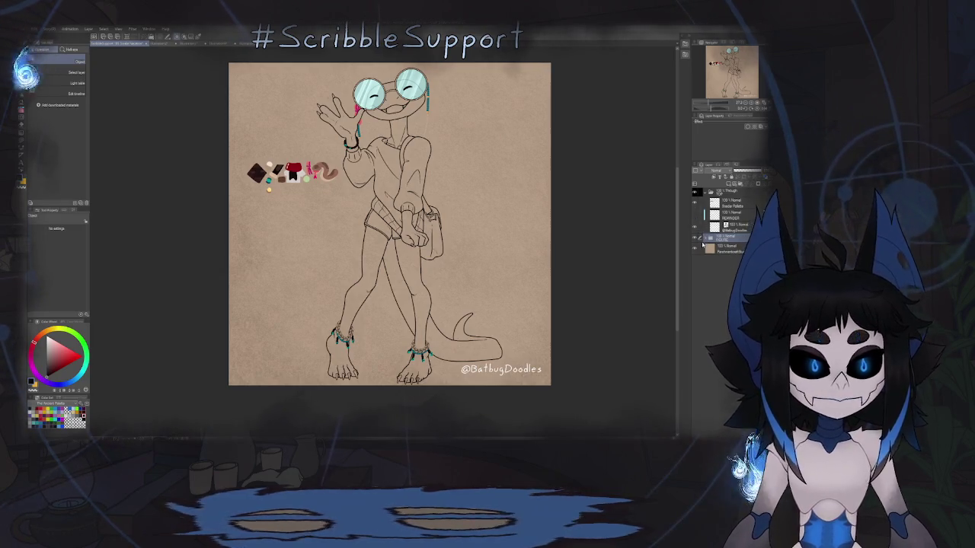
- Hide the FIGURE line art and colours, then show the sketch layer more opaque without Layer Color
{"action": "left_click", "coordinate": [710, 239]}
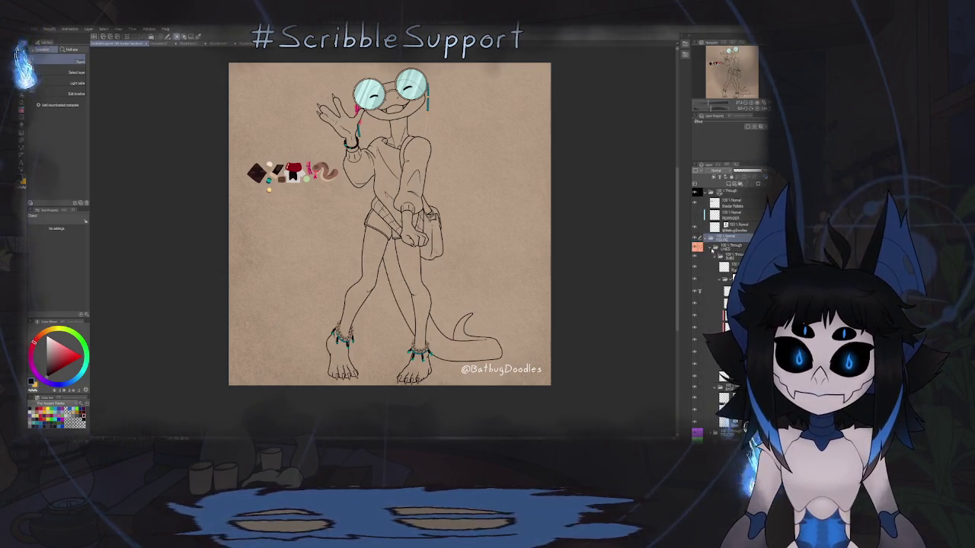
{"action": "left_click", "coordinate": [712, 248]}
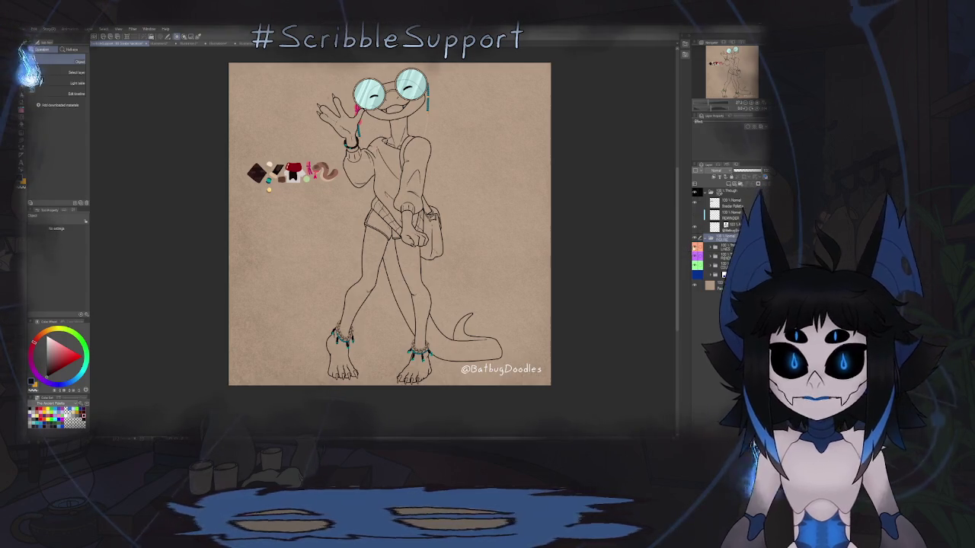
{"action": "left_click", "coordinate": [695, 238]}
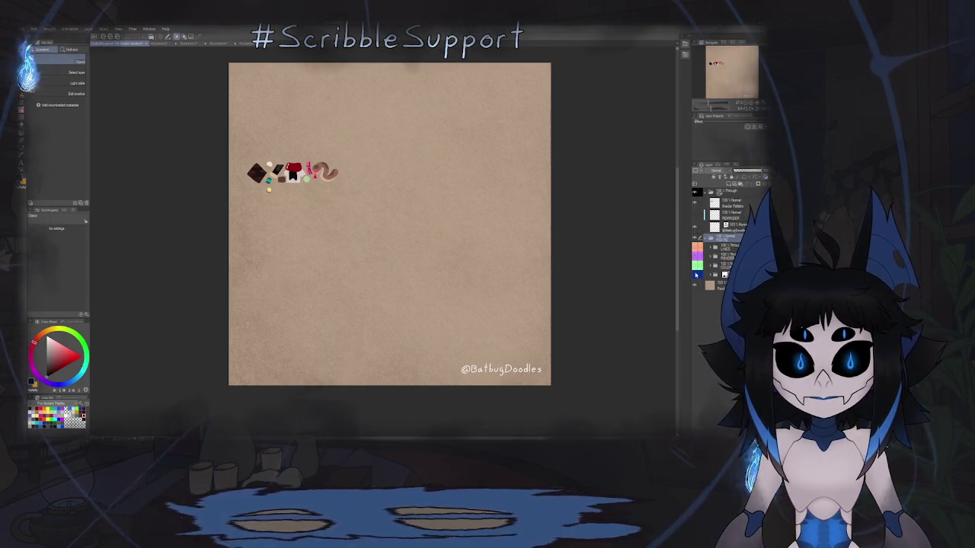
{"action": "left_click", "coordinate": [695, 275]}
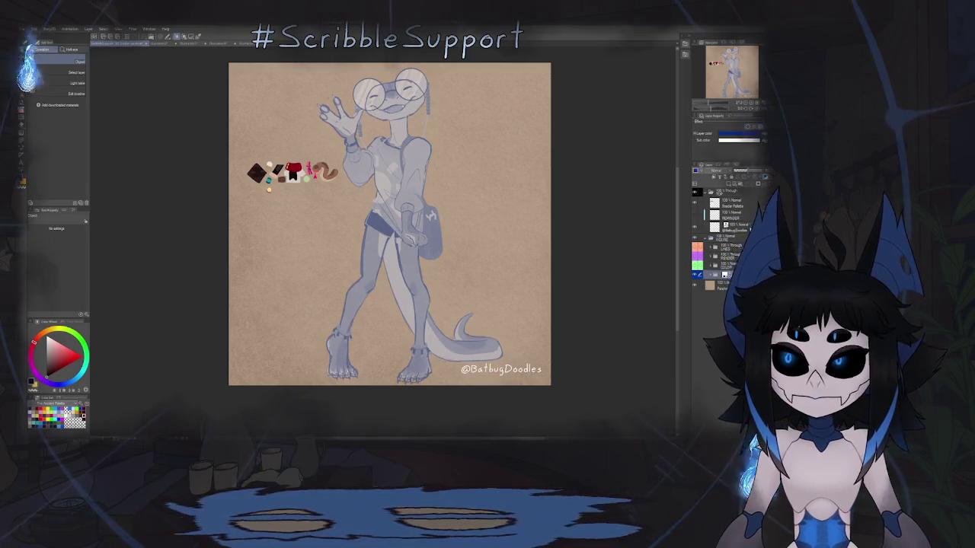
{"action": "left_click_drag", "start_coordinate": [750, 175], "coordinate": [763, 174]}
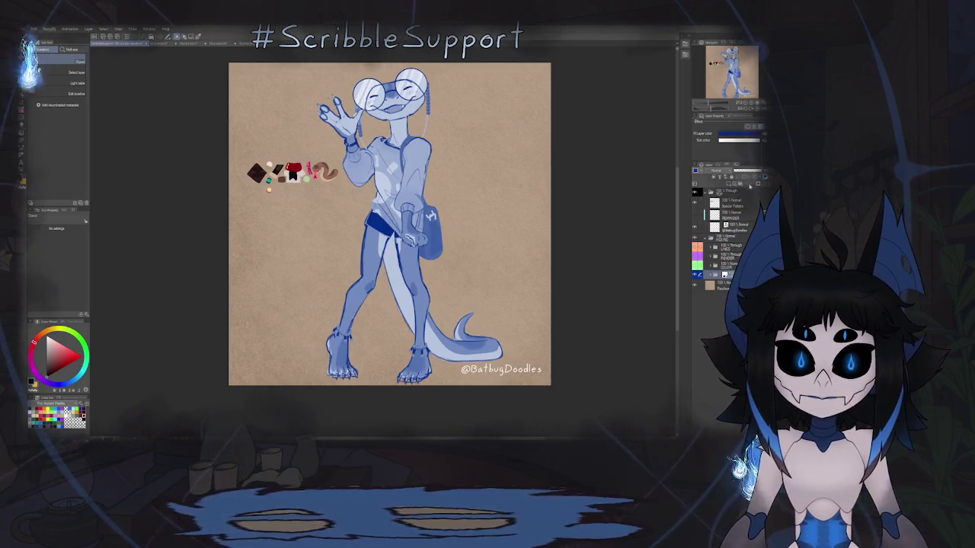
{"action": "left_click", "coordinate": [695, 238]}
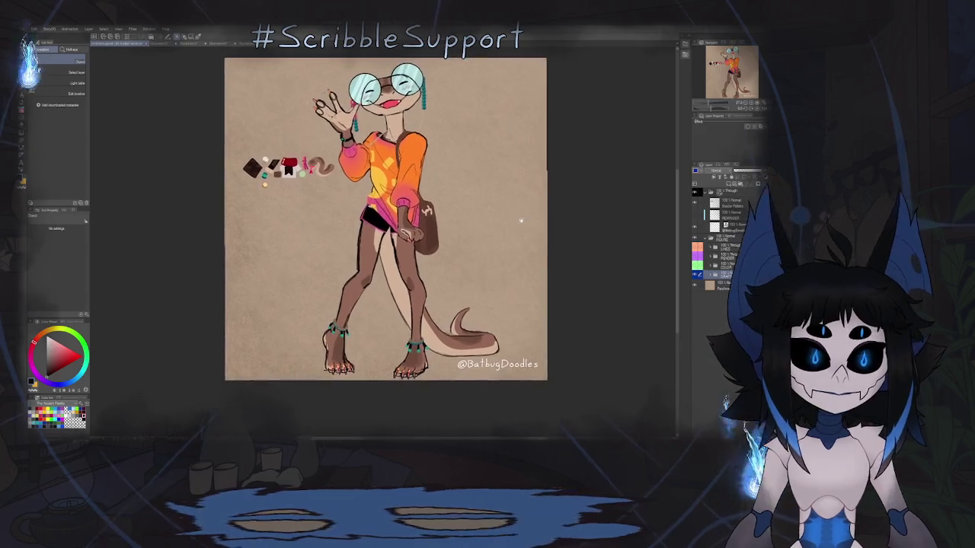
- Hide the coloured sketch layer so only the swatches remain on the tan paper
{"action": "scroll", "coordinate": [524, 228], "scroll_direction": "up", "scroll_amount": 1}
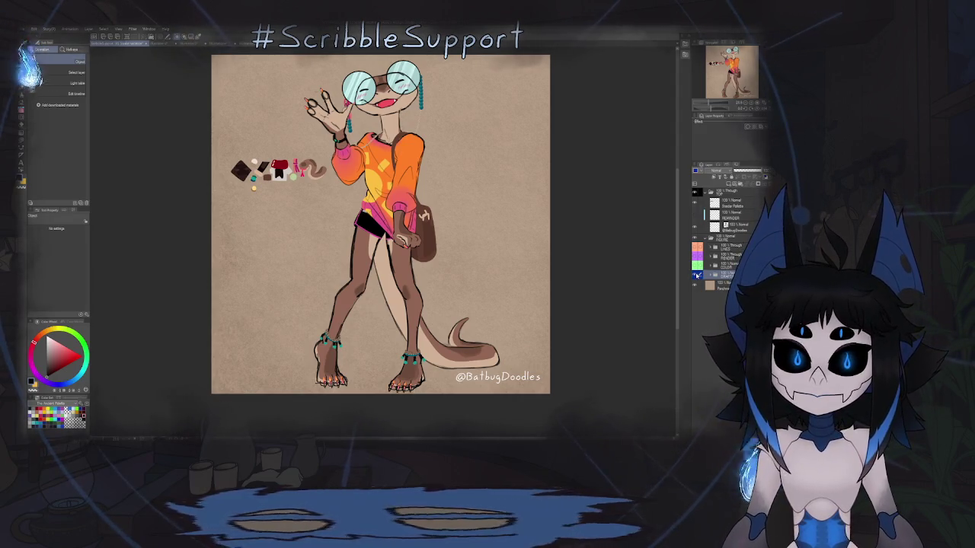
{"action": "left_click", "coordinate": [697, 272]}
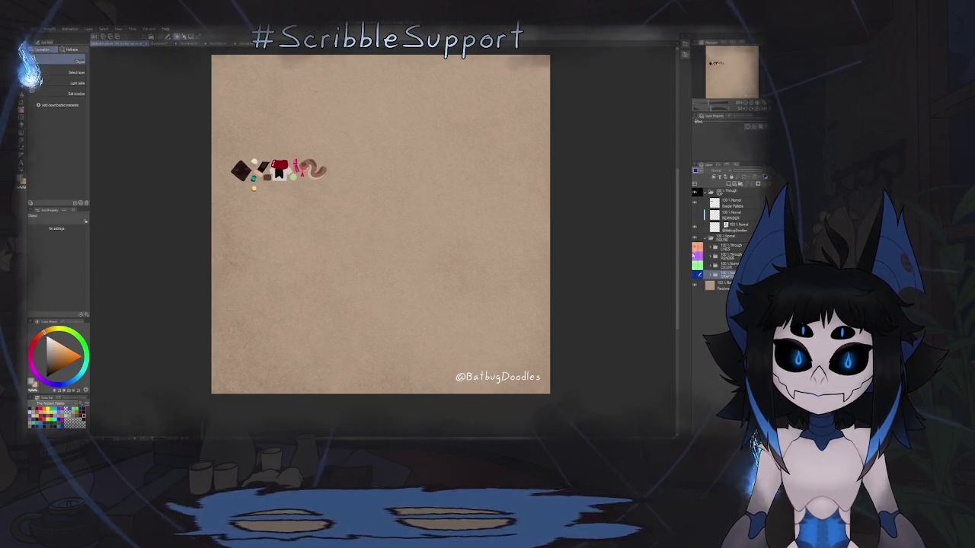
- Show the line art again and remove a layer inside the COLOR folder
{"action": "left_click", "coordinate": [697, 272]}
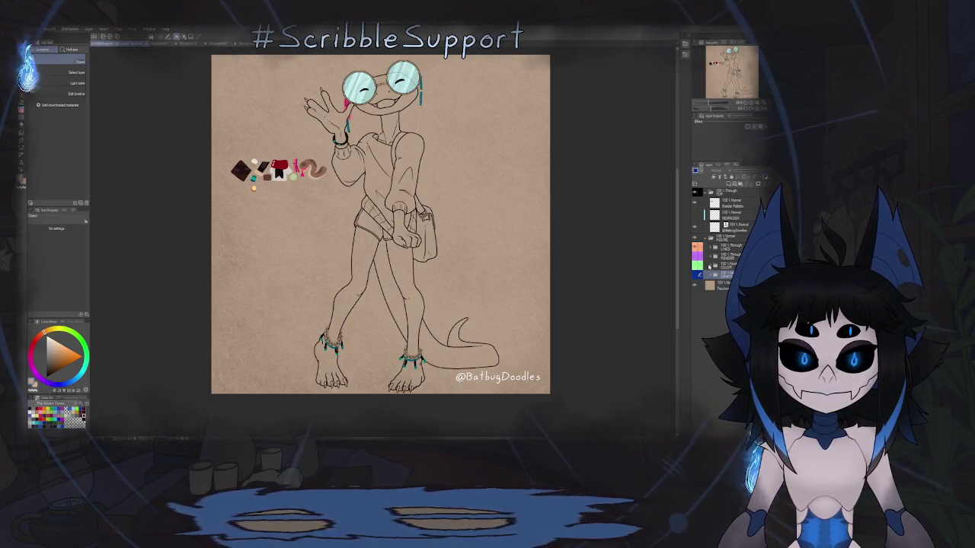
{"action": "left_click", "coordinate": [719, 274]}
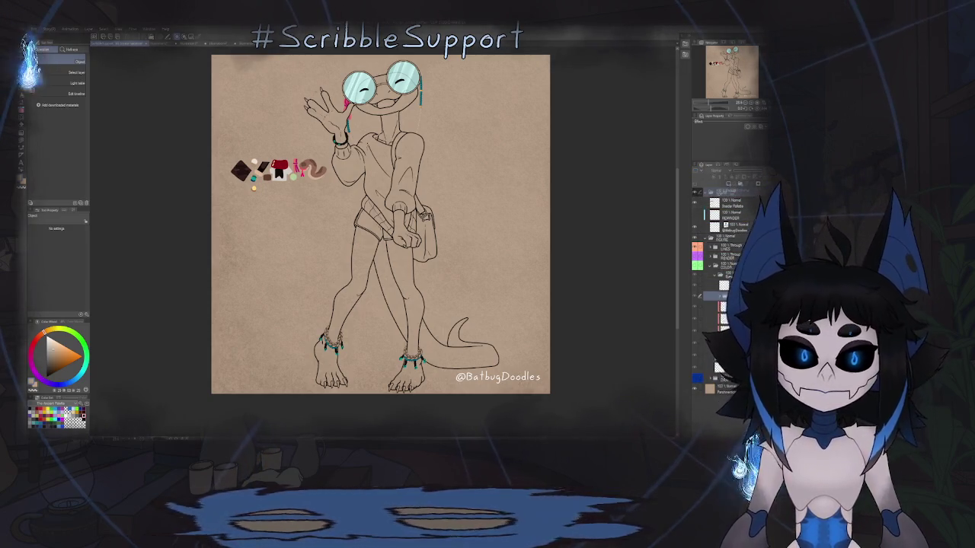
{"action": "left_click", "coordinate": [732, 281]}
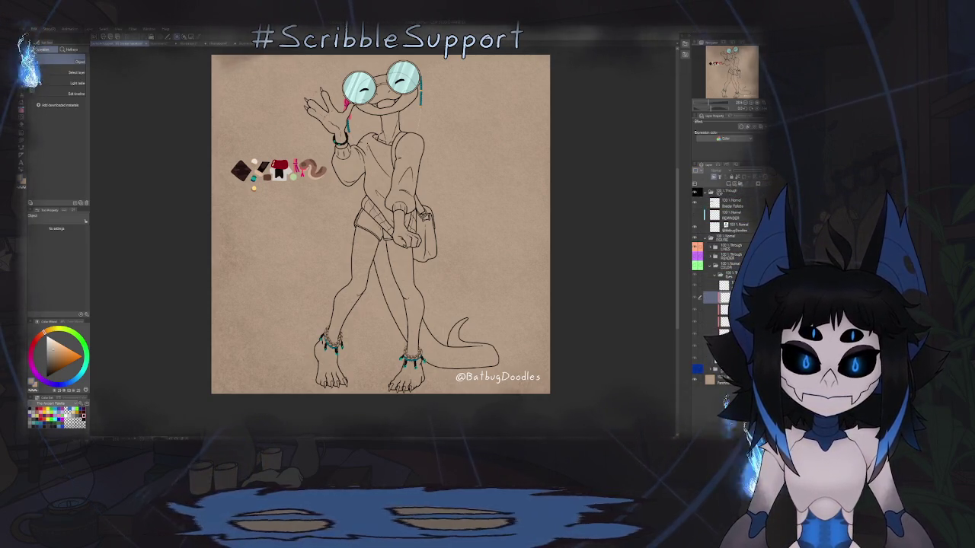
{"action": "left_click", "coordinate": [724, 295]}
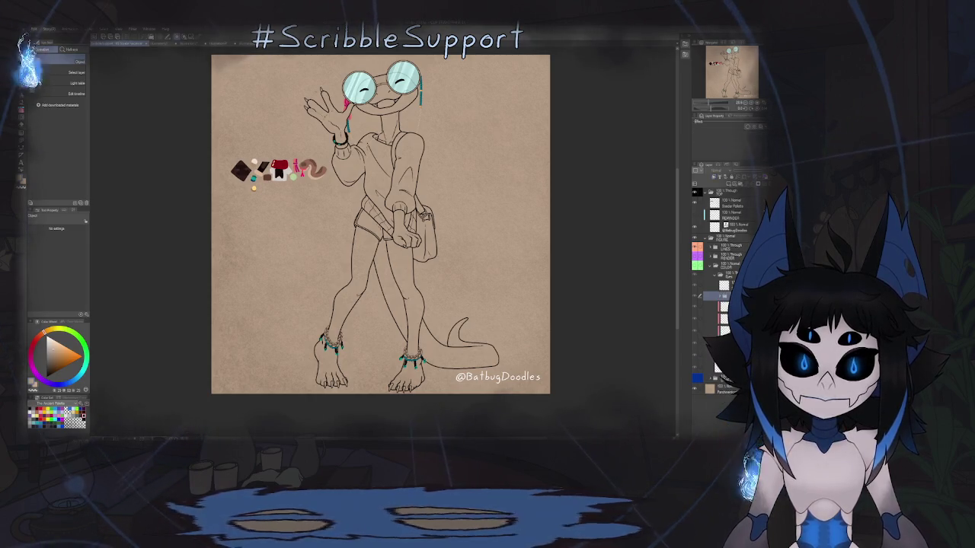
{"action": "left_click", "coordinate": [711, 273]}
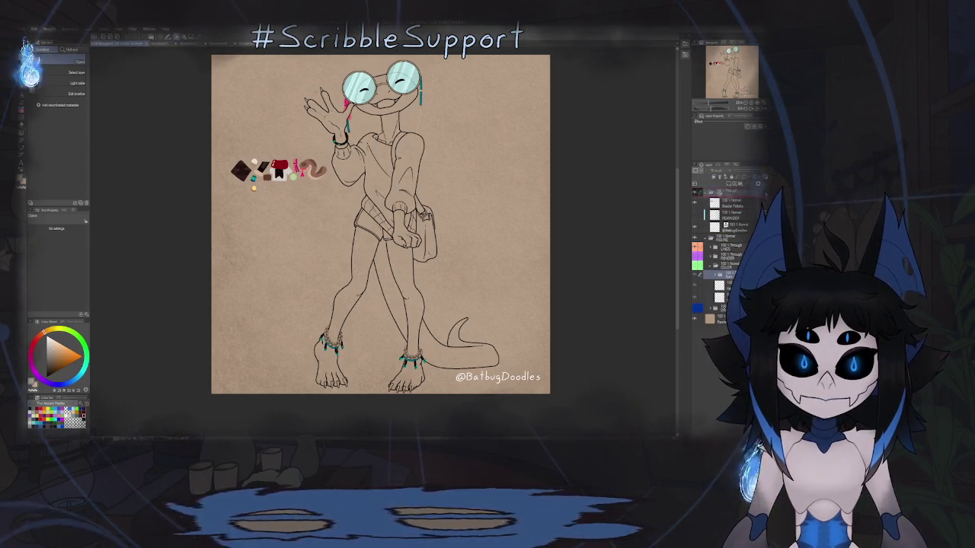
{"action": "left_click", "coordinate": [727, 276]}
{"action": "key", "text": "ctrl+e"}
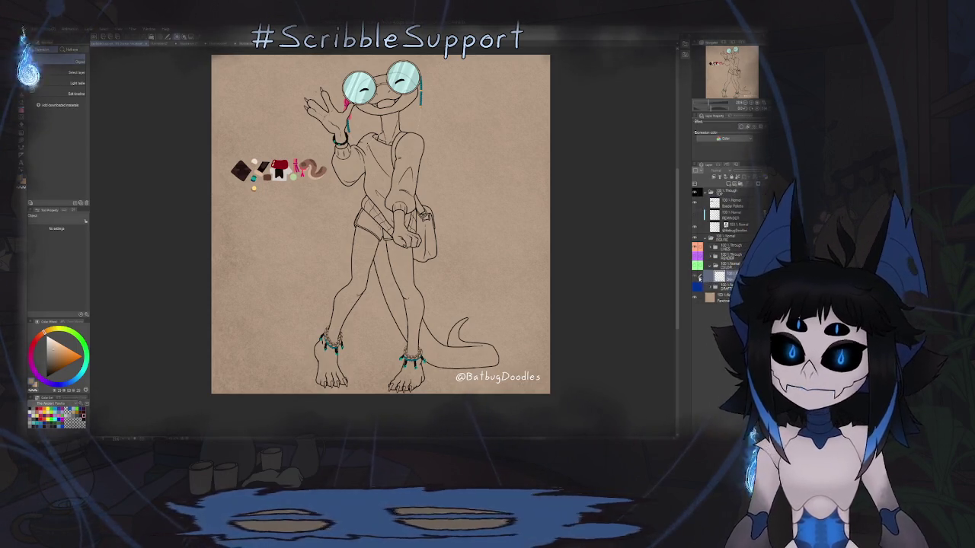
- Select a layer in the LINES folder and save the drawing with Ctrl+S
{"action": "left_click", "coordinate": [711, 248]}
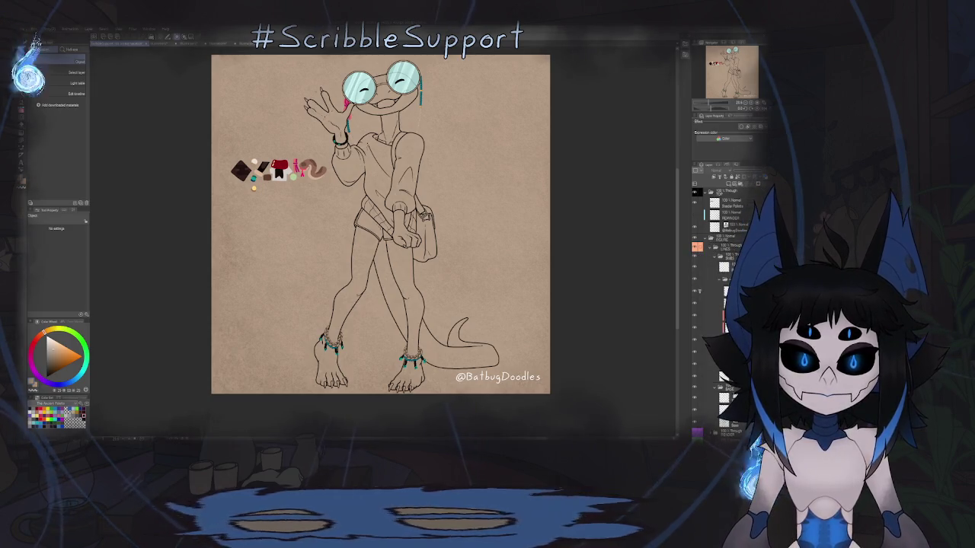
{"action": "left_click", "coordinate": [717, 280]}
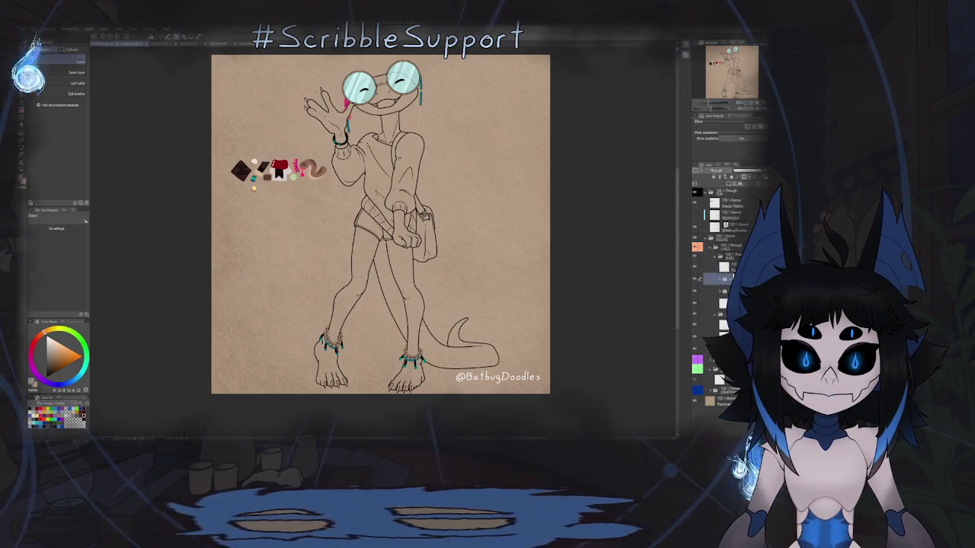
{"action": "left_click", "coordinate": [723, 313]}
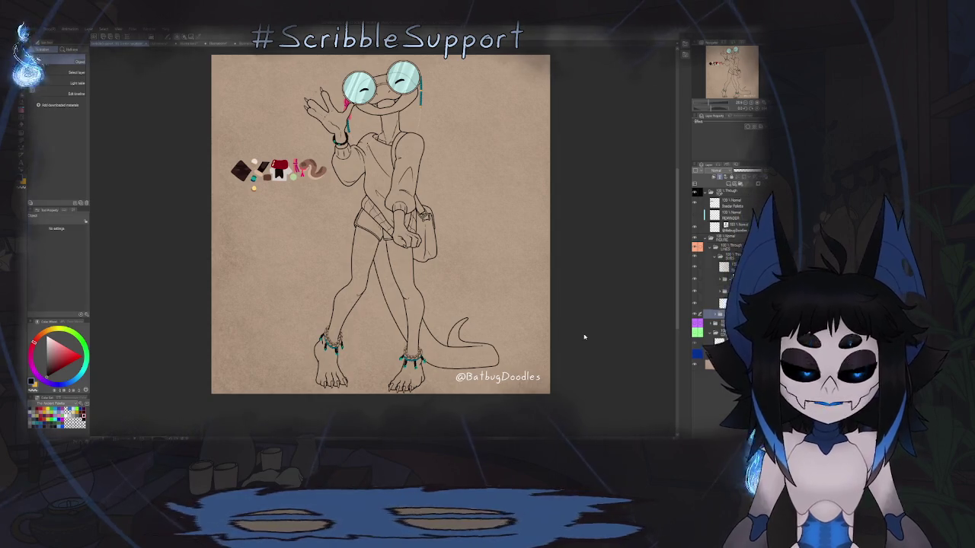
{"action": "scroll", "coordinate": [397, 270], "scroll_direction": "down", "scroll_amount": 3}
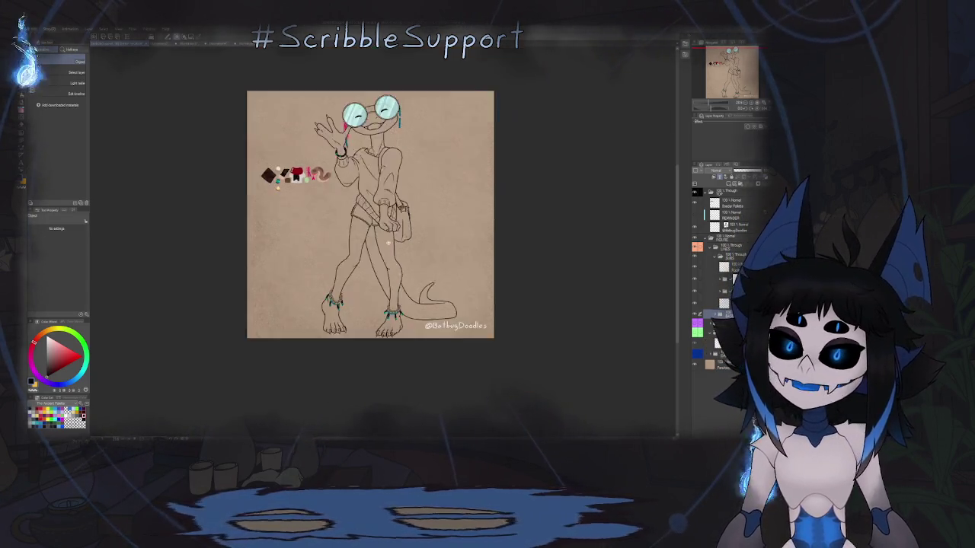
{"action": "scroll", "coordinate": [397, 269], "scroll_direction": "up", "scroll_amount": 3}
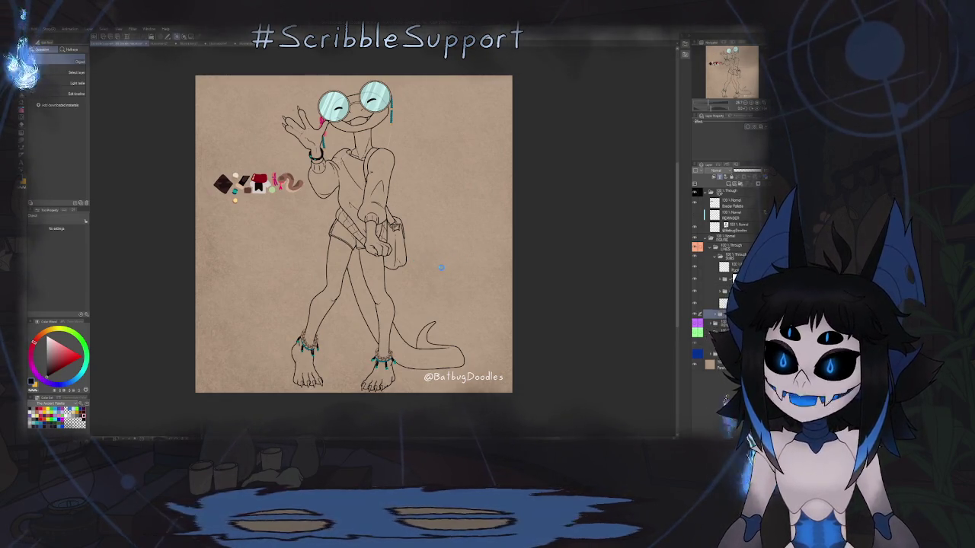
{"action": "key", "text": "ctrl+s"}
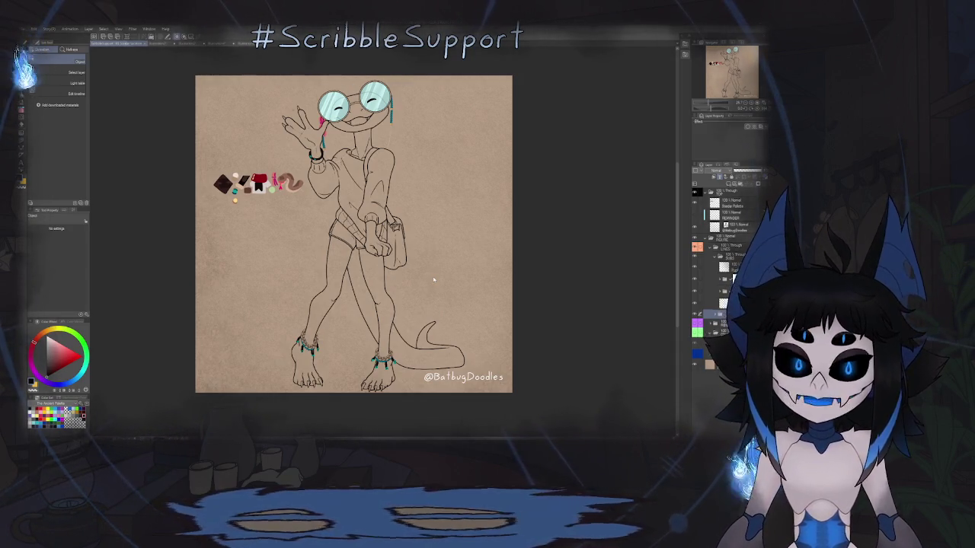
- Select the black leg line-art layer and erase the tassel strand near the left anklet
{"action": "scroll", "coordinate": [328, 335], "scroll_direction": "up", "scroll_amount": 2}
{"action": "scroll", "coordinate": [328, 335], "scroll_direction": "up", "scroll_amount": 1}
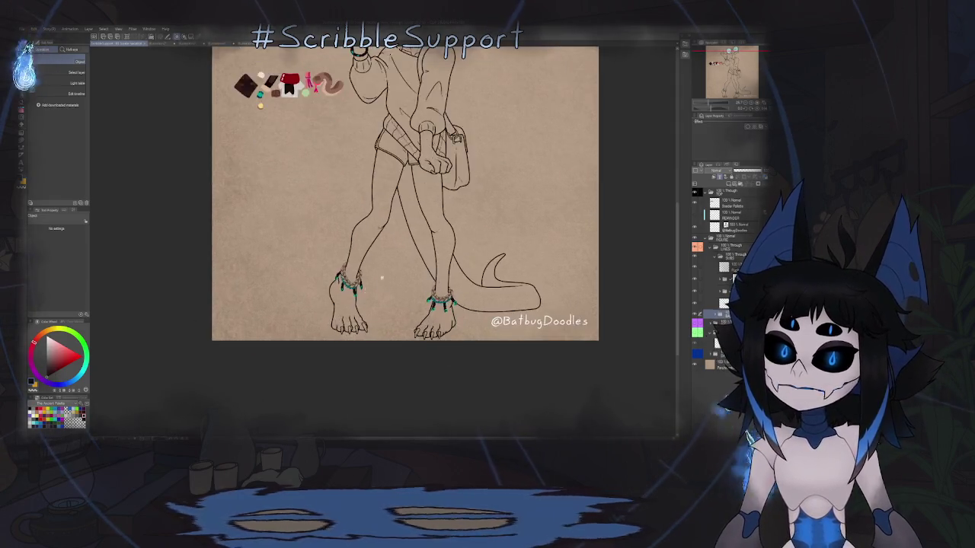
{"action": "scroll", "coordinate": [319, 305], "scroll_direction": "up", "scroll_amount": 3}
{"action": "scroll", "coordinate": [285, 259], "scroll_direction": "up", "scroll_amount": 1}
{"action": "scroll", "coordinate": [286, 259], "scroll_direction": "up", "scroll_amount": 3}
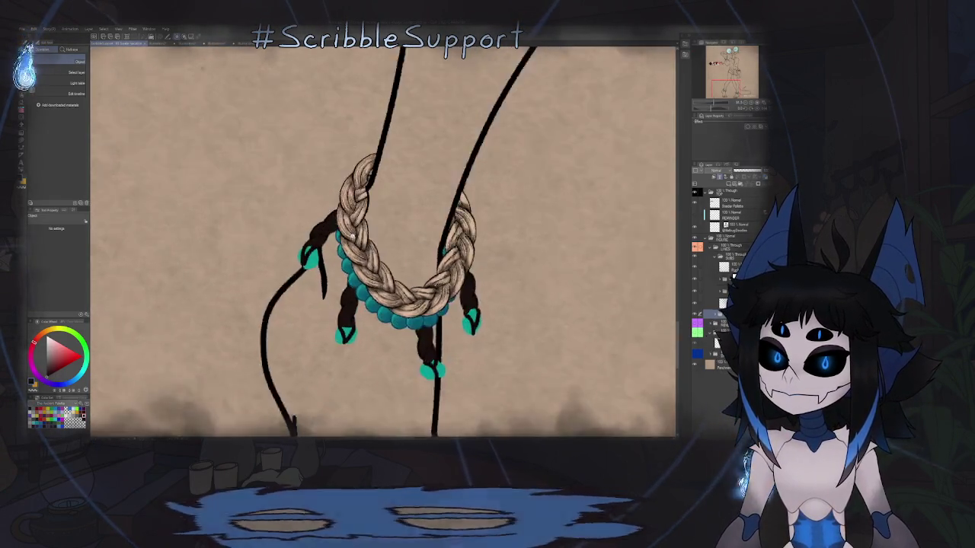
{"action": "scroll", "coordinate": [286, 259], "scroll_direction": "up", "scroll_amount": 2}
{"action": "scroll", "coordinate": [286, 259], "scroll_direction": "up", "scroll_amount": 2}
{"action": "scroll", "coordinate": [307, 292], "scroll_direction": "down", "scroll_amount": 1}
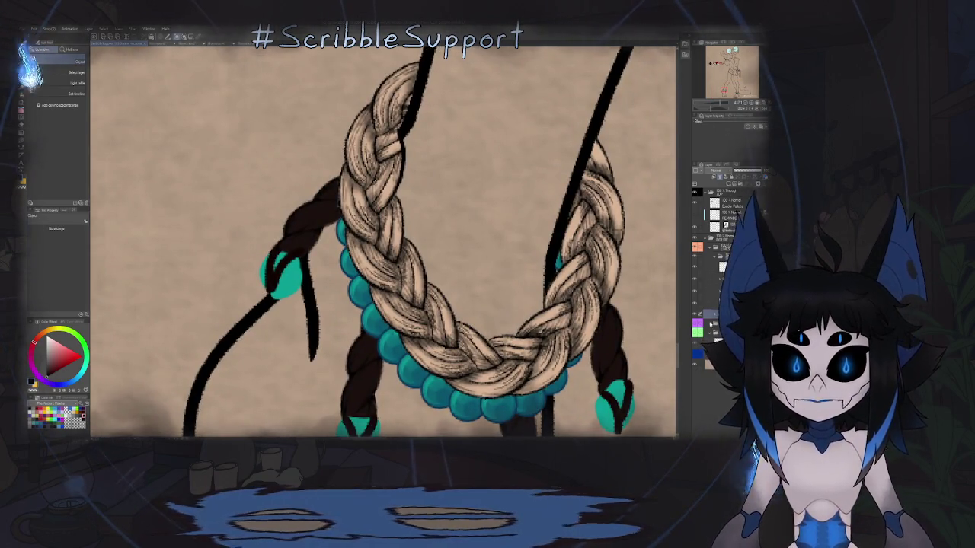
{"action": "left_click", "coordinate": [711, 323], "text": "ctrl"}
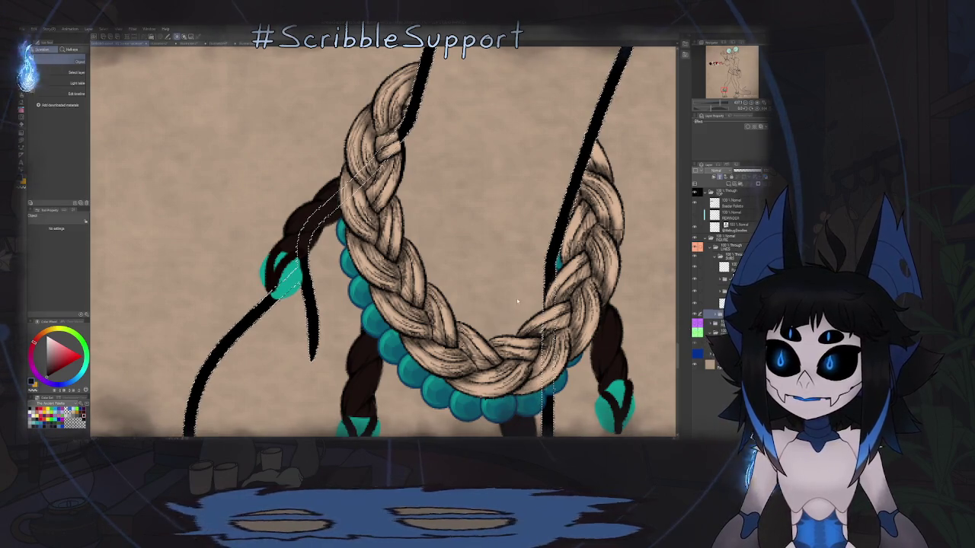
{"action": "scroll", "coordinate": [336, 275], "scroll_direction": "down", "scroll_amount": 5}
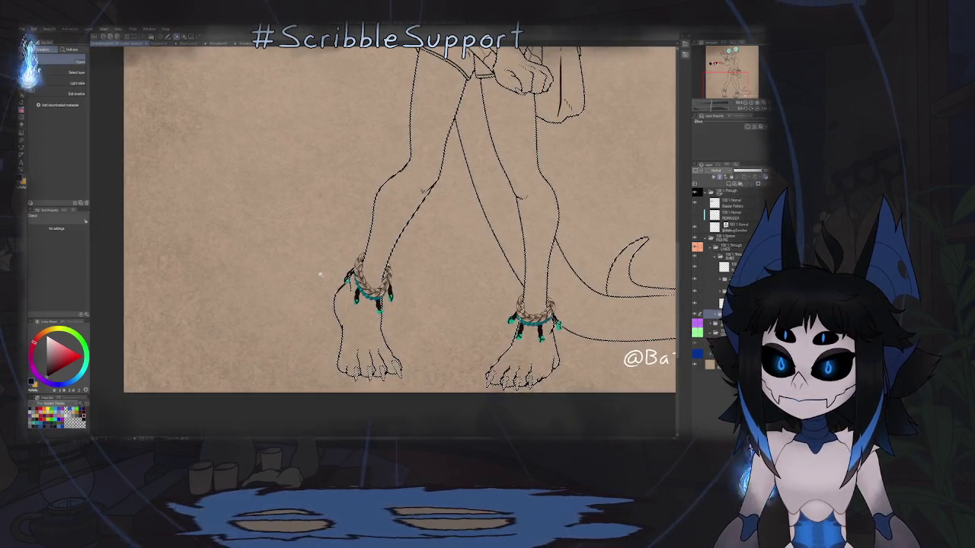
{"action": "scroll", "coordinate": [336, 274], "scroll_direction": "up", "scroll_amount": 3}
{"action": "scroll", "coordinate": [333, 275], "scroll_direction": "up", "scroll_amount": 1}
{"action": "scroll", "coordinate": [342, 290], "scroll_direction": "down", "scroll_amount": 4}
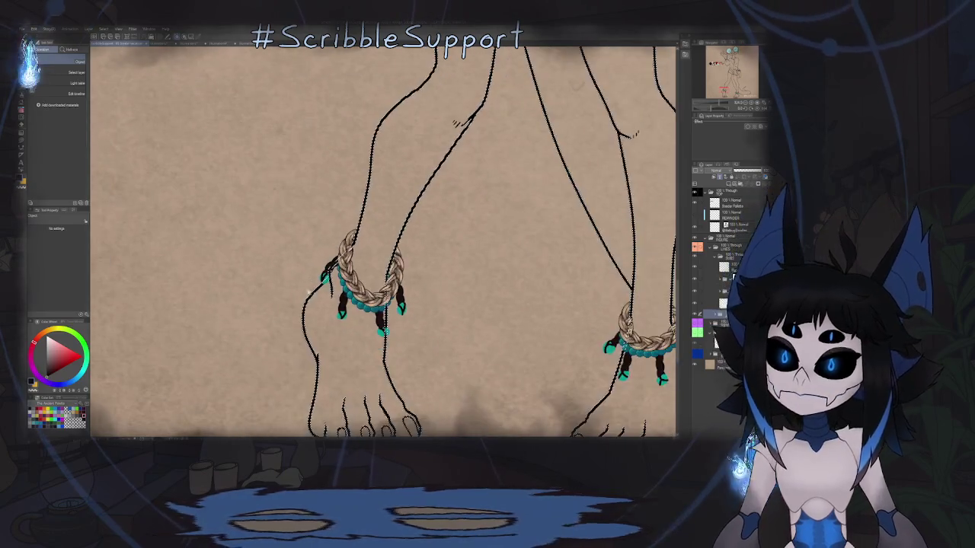
{"action": "scroll", "coordinate": [354, 309], "scroll_direction": "up", "scroll_amount": 4}
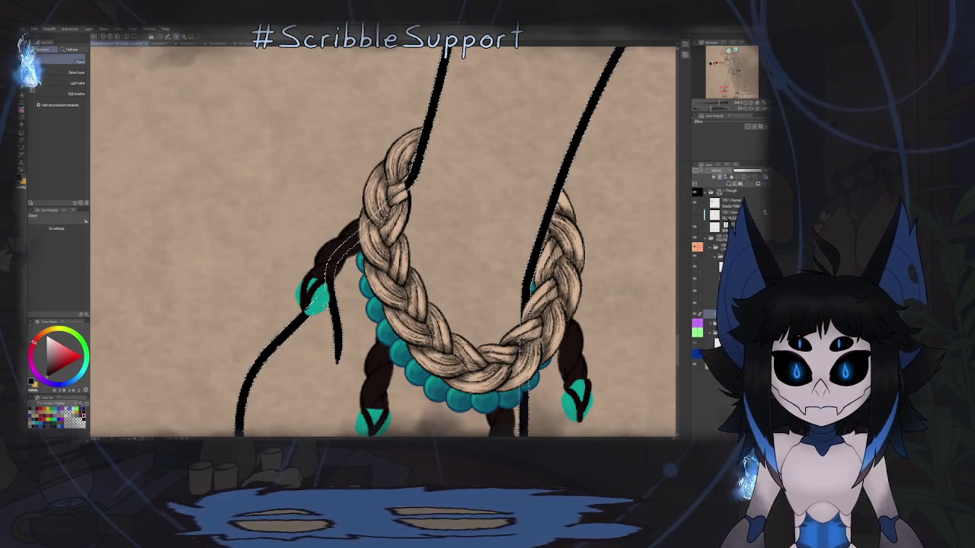
{"action": "key", "text": "e"}
{"action": "scroll", "coordinate": [330, 289], "scroll_direction": "up", "scroll_amount": 3}
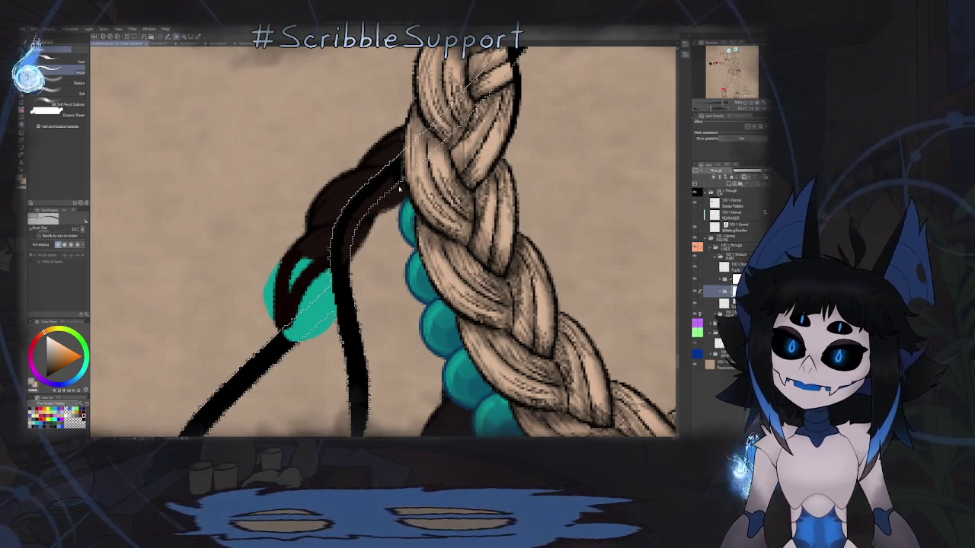
{"action": "scroll", "coordinate": [398, 175], "scroll_direction": "up", "scroll_amount": 1}
{"action": "scroll", "coordinate": [401, 174], "scroll_direction": "up", "scroll_amount": 1}
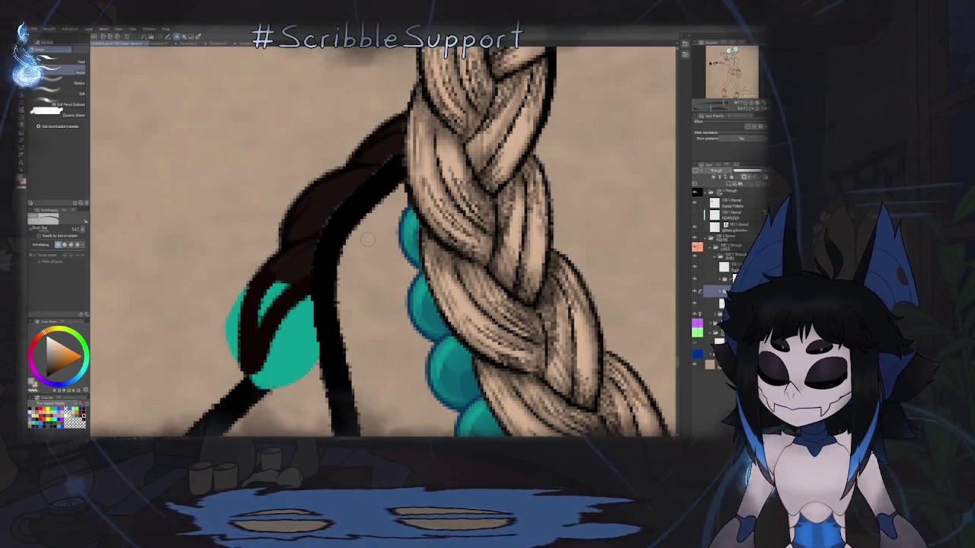
- Repaint the dark brown tassel strand with the pen at size 4 on a rotated canvas
{"action": "key", "text": "p"}
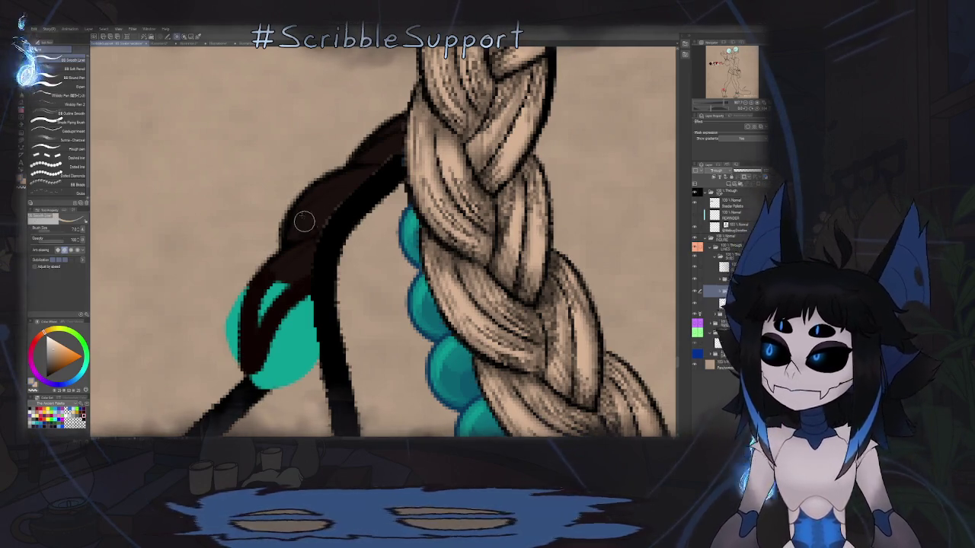
{"action": "key", "text": "-"}
{"action": "key", "text": "-"}
{"action": "scroll", "coordinate": [335, 158], "scroll_direction": "up", "scroll_amount": 2}
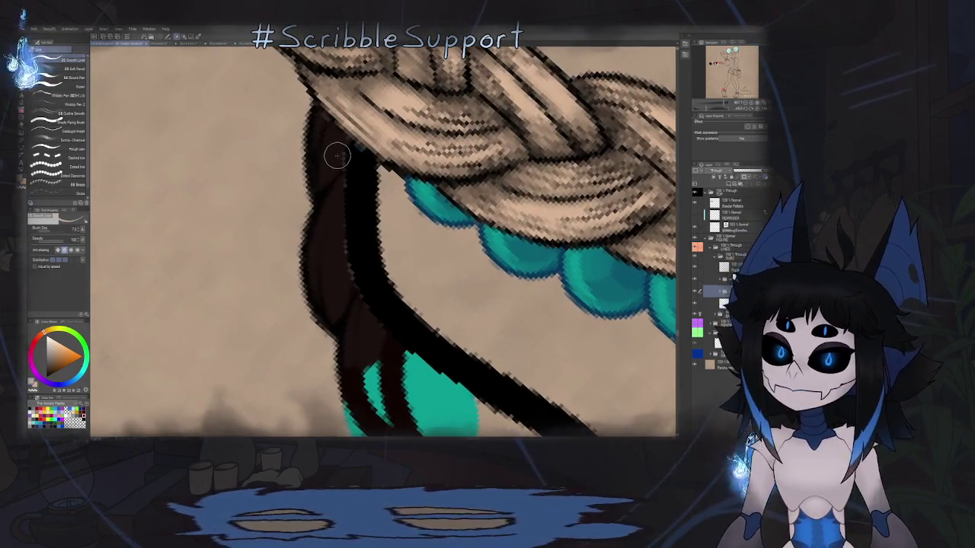
{"action": "key", "text": "bracketleft"}
{"action": "key", "text": "bracketleft"}
{"action": "key", "text": "bracketleft"}
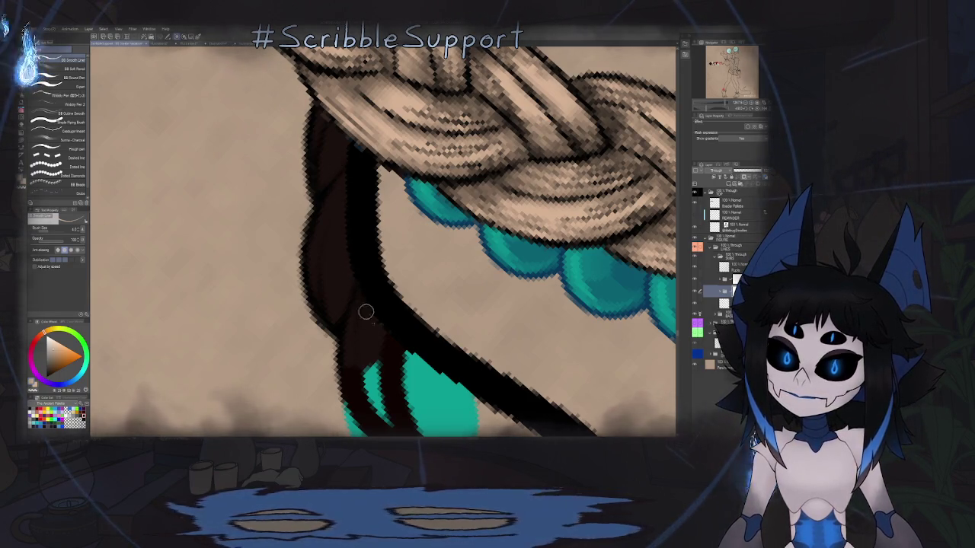
{"action": "scroll", "coordinate": [352, 156], "scroll_direction": "down", "scroll_amount": 5}
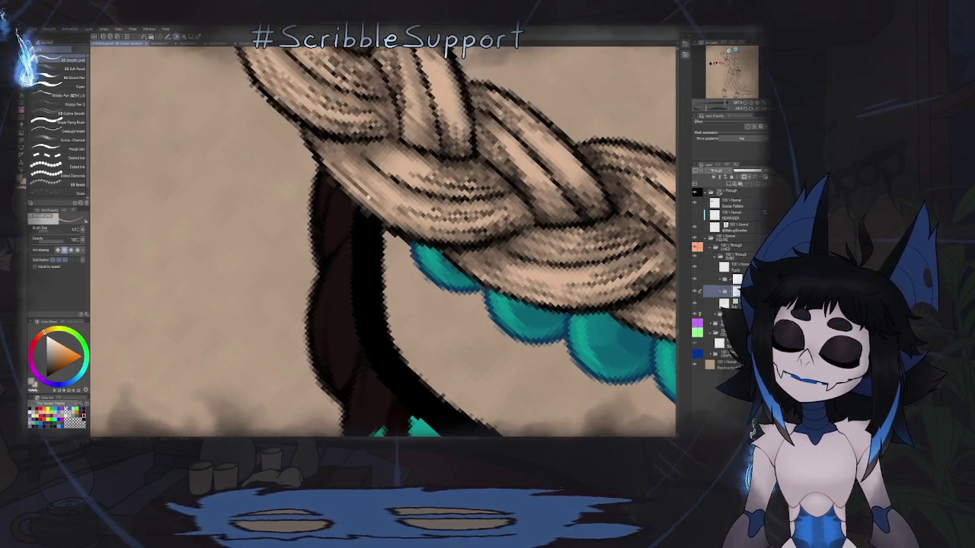
{"action": "scroll", "coordinate": [426, 229], "scroll_direction": "up", "scroll_amount": 5}
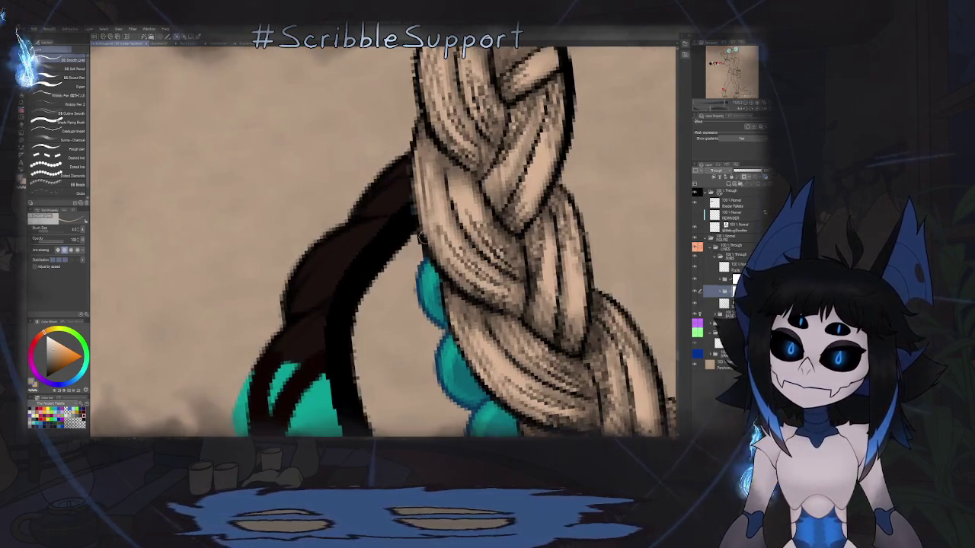
{"action": "key", "text": "o"}
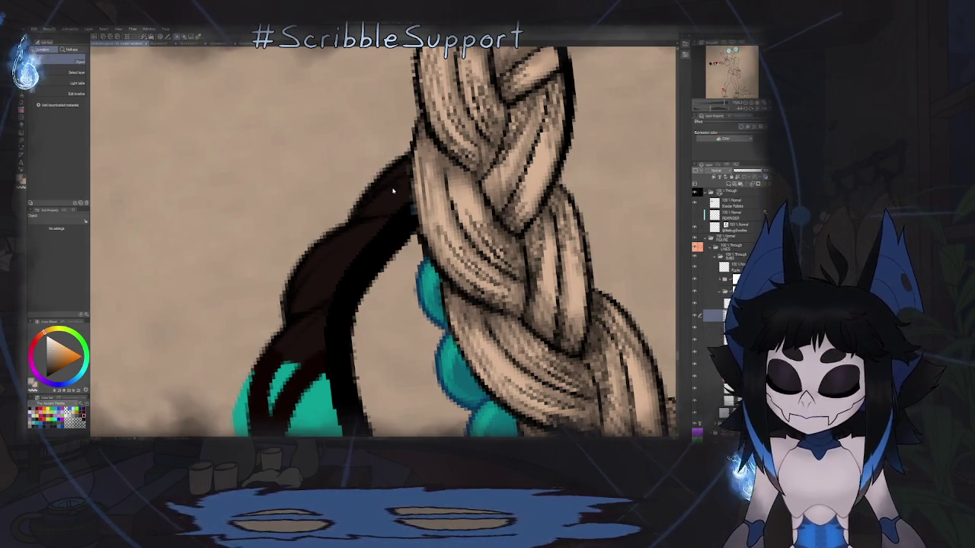
{"action": "key", "text": "b"}
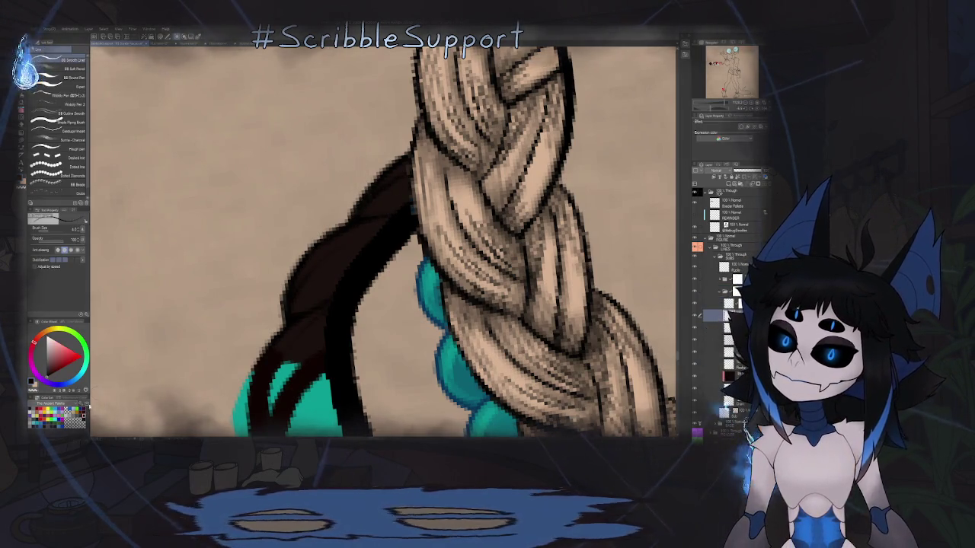
{"action": "scroll", "coordinate": [391, 244], "scroll_direction": "up", "scroll_amount": 2}
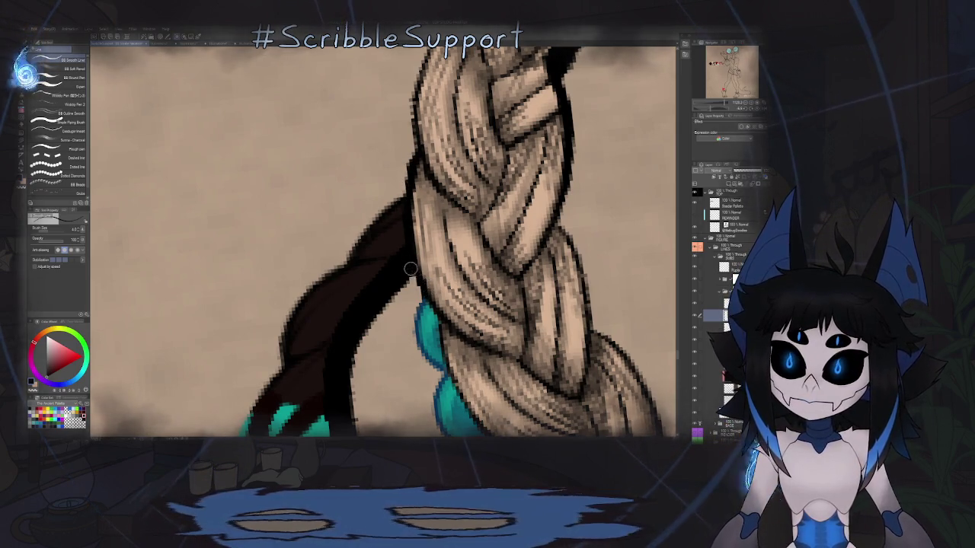
{"action": "scroll", "coordinate": [426, 293], "scroll_direction": "down", "scroll_amount": 5}
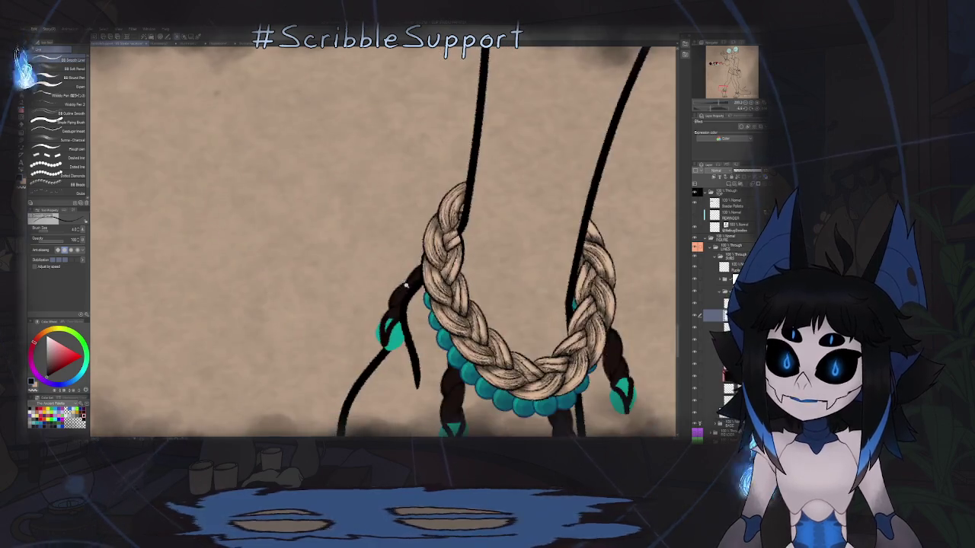
{"action": "scroll", "coordinate": [457, 299], "scroll_direction": "down", "scroll_amount": 2}
{"action": "scroll", "coordinate": [470, 302], "scroll_direction": "up", "scroll_amount": 1}
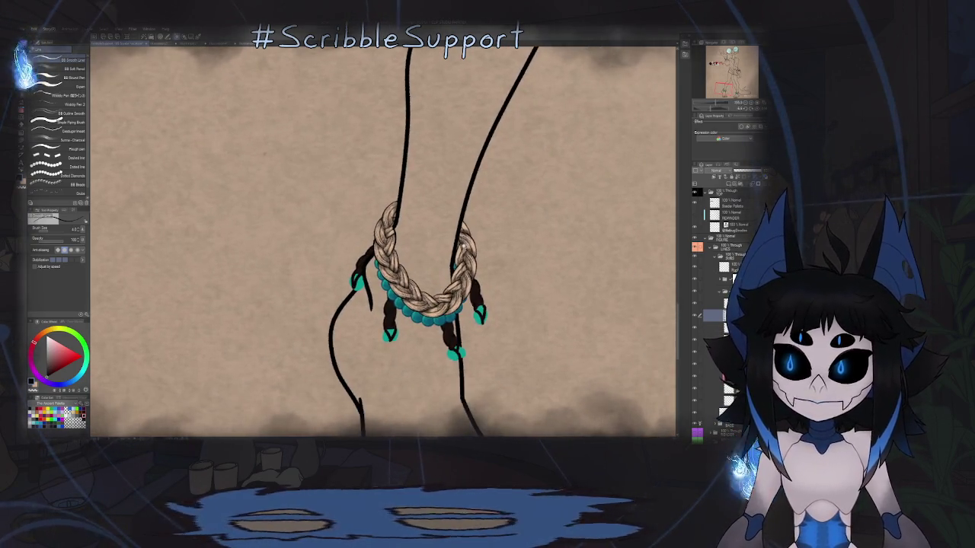
{"action": "scroll", "coordinate": [457, 294], "scroll_direction": "up", "scroll_amount": 3}
{"action": "scroll", "coordinate": [442, 282], "scroll_direction": "up", "scroll_amount": 2}
{"action": "scroll", "coordinate": [428, 269], "scroll_direction": "up", "scroll_amount": 1}
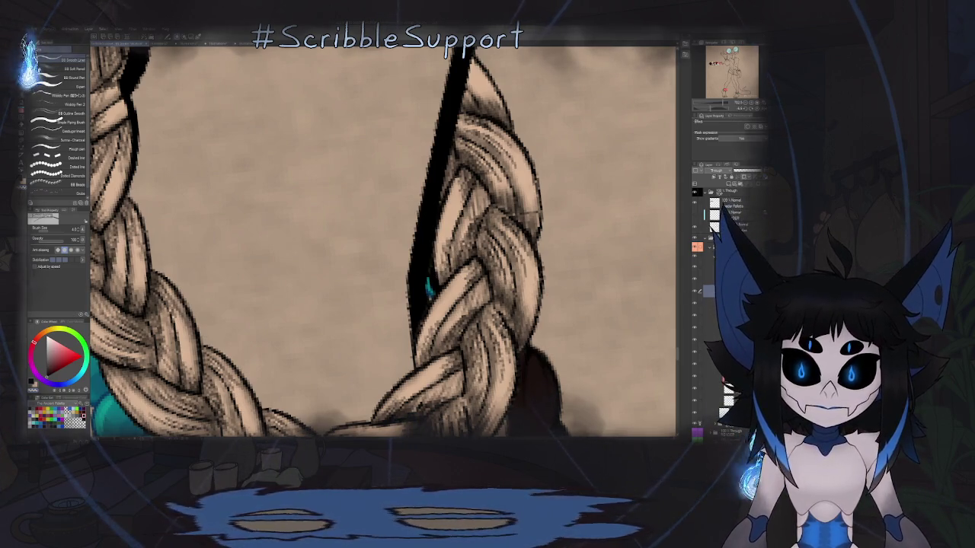
{"action": "left_click", "coordinate": [409, 298], "text": "ctrl"}
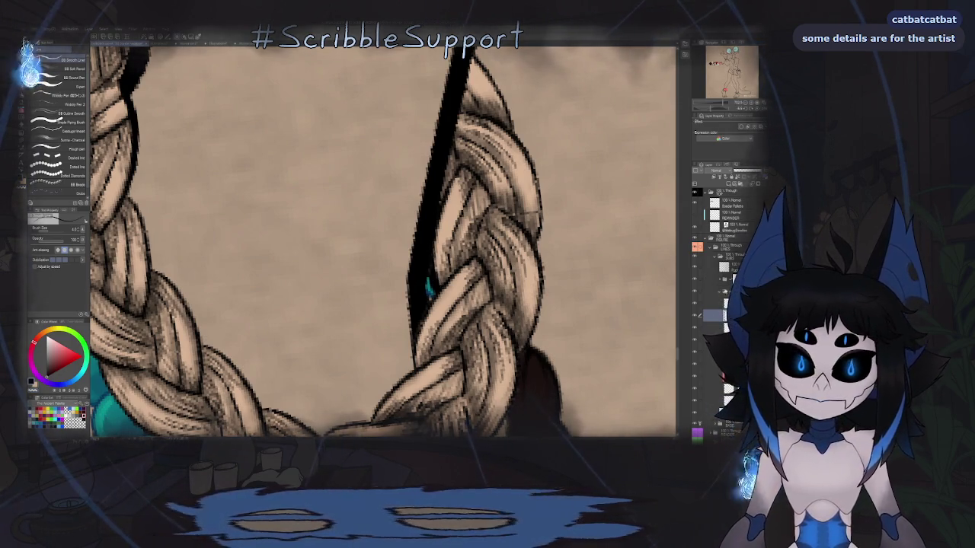
{"action": "scroll", "coordinate": [424, 259], "scroll_direction": "up", "scroll_amount": 2}
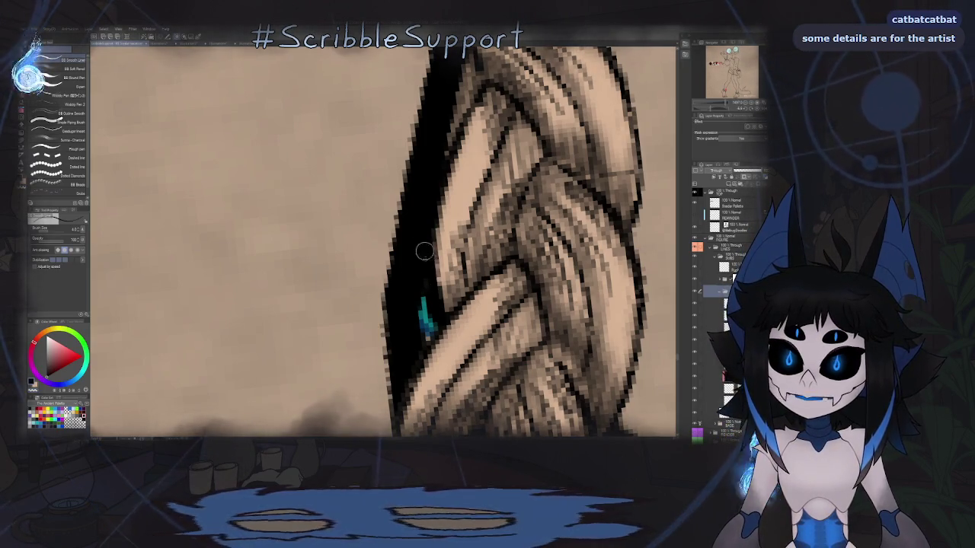
{"action": "scroll", "coordinate": [454, 279], "scroll_direction": "down", "scroll_amount": 5}
{"action": "scroll", "coordinate": [454, 280], "scroll_direction": "down", "scroll_amount": 3}
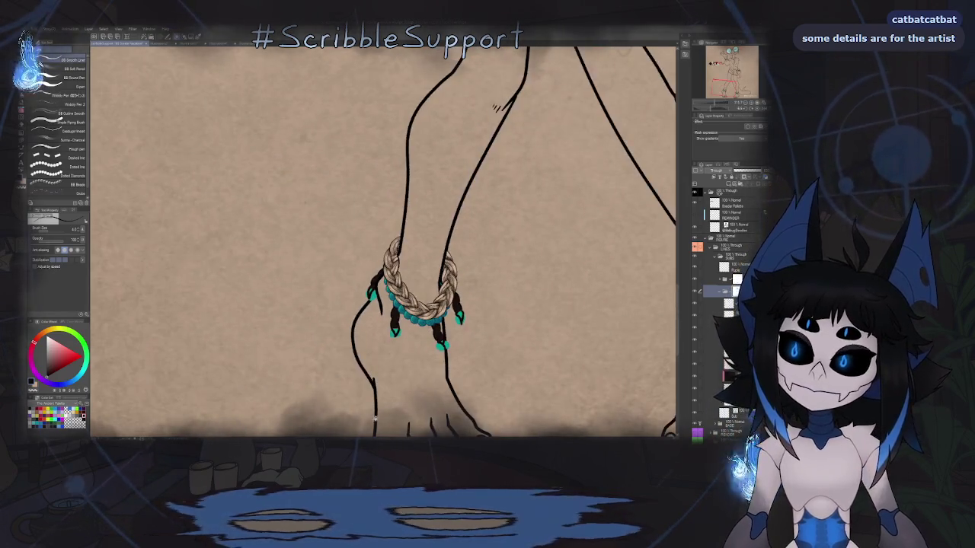
{"action": "mouse_move", "coordinate": [387, 399]}
{"action": "left_mouse_down"}
{"action": "mouse_move", "coordinate": [461, 287]}
{"action": "mouse_move", "coordinate": [442, 277]}
{"action": "mouse_move", "coordinate": [441, 291]}
{"action": "left_mouse_up"}
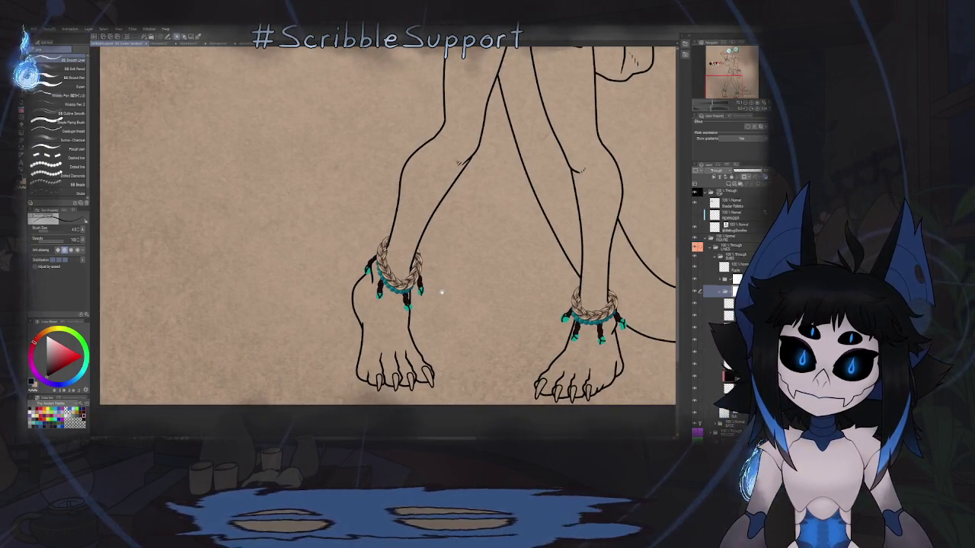
{"action": "scroll", "coordinate": [526, 269], "scroll_direction": "up", "scroll_amount": 5}
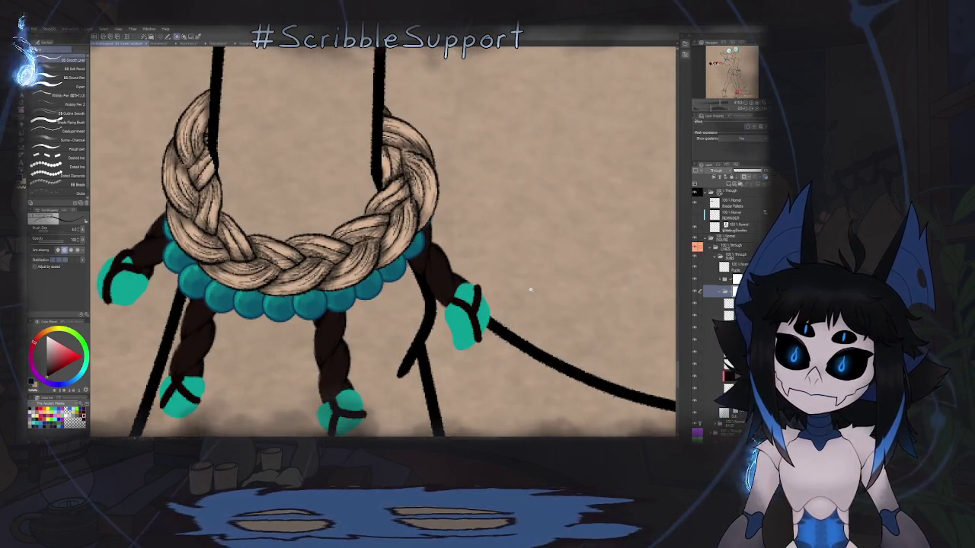
- Erase stray lines on the right anklet's tassel with the Eraser
{"action": "scroll", "coordinate": [411, 267], "scroll_direction": "up", "scroll_amount": 3}
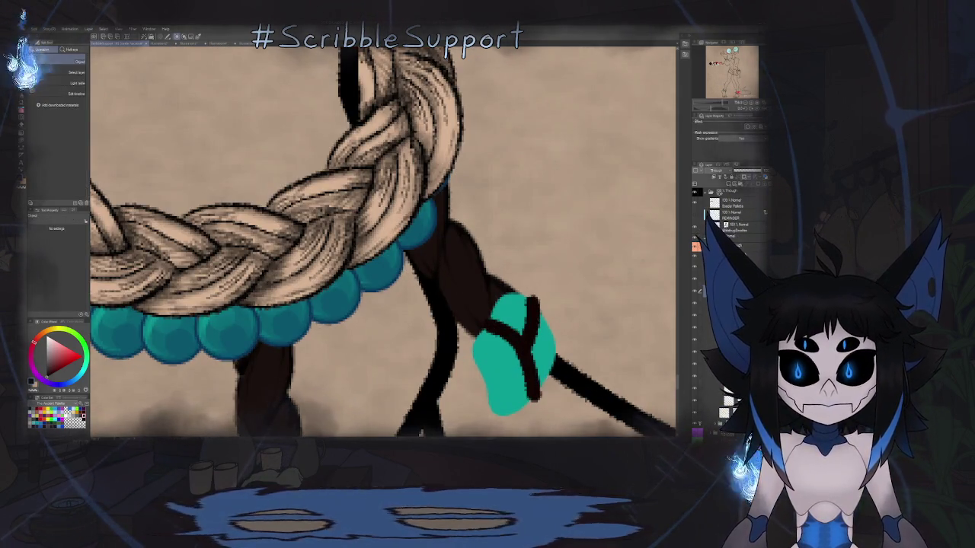
{"action": "key", "text": "e"}
{"action": "scroll", "coordinate": [467, 237], "scroll_direction": "down", "scroll_amount": 2}
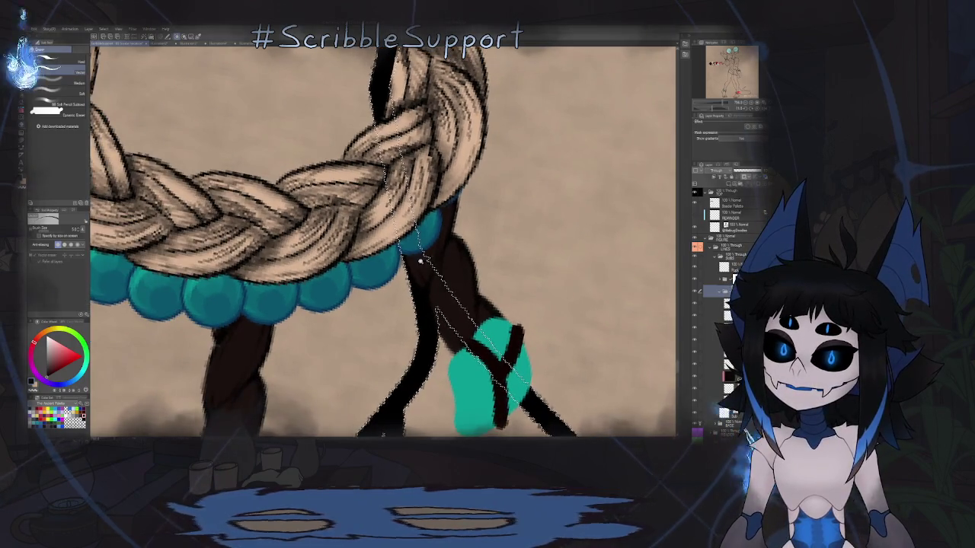
{"action": "scroll", "coordinate": [406, 250], "scroll_direction": "up", "scroll_amount": 3}
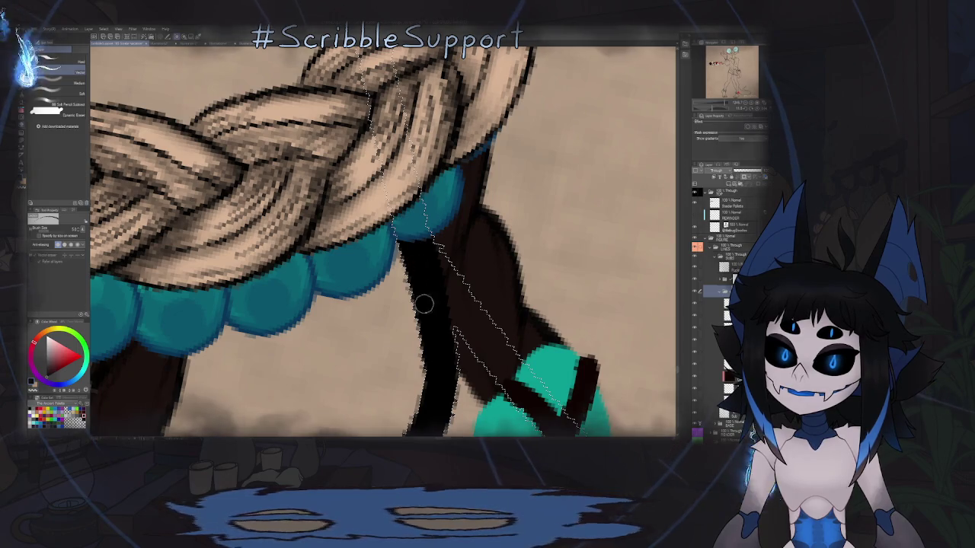
- Zoom out to look over the whole lizard illustration
{"action": "scroll", "coordinate": [440, 287], "scroll_direction": "down", "scroll_amount": 5}
{"action": "scroll", "coordinate": [439, 312], "scroll_direction": "down", "scroll_amount": 2}
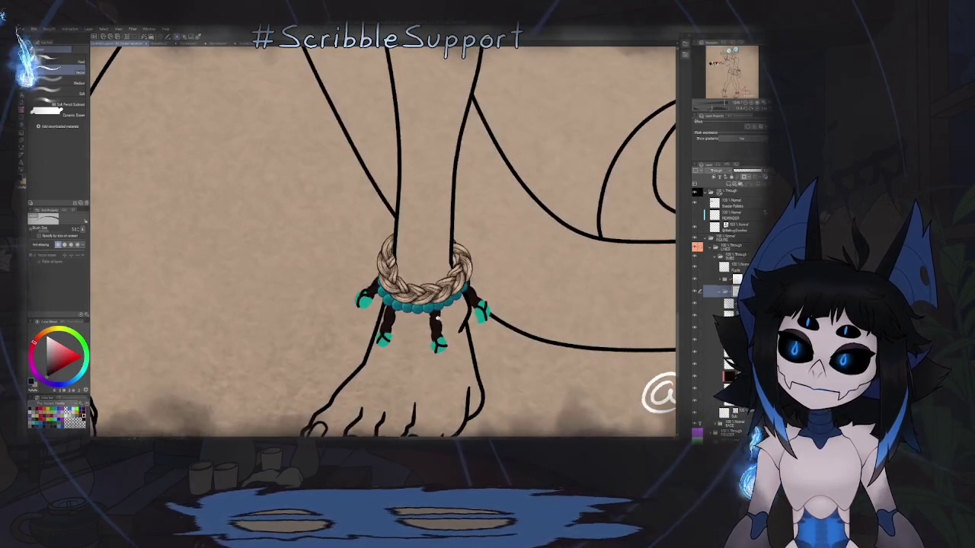
{"action": "scroll", "coordinate": [430, 326], "scroll_direction": "down", "scroll_amount": 2}
{"action": "scroll", "coordinate": [430, 327], "scroll_direction": "down", "scroll_amount": 2}
{"action": "scroll", "coordinate": [429, 304], "scroll_direction": "down", "scroll_amount": 3}
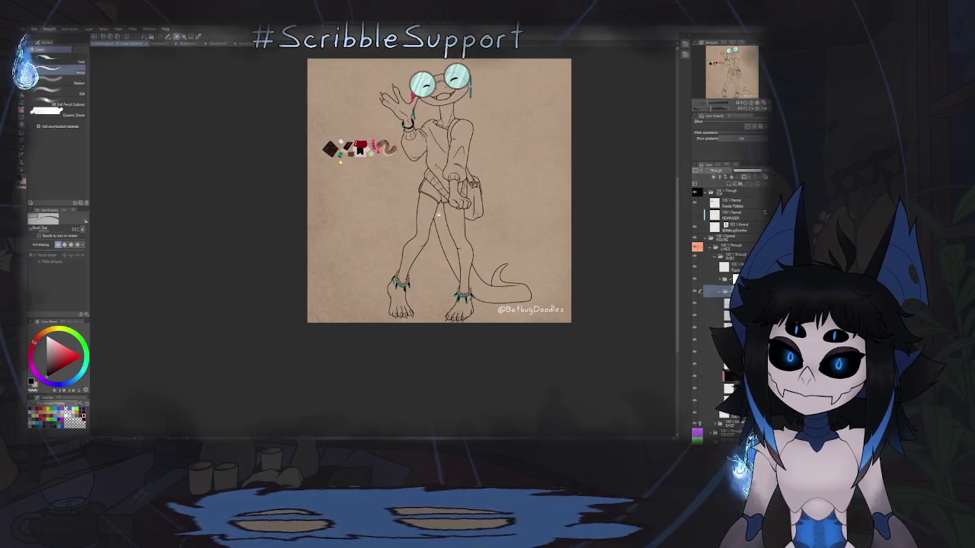
{"action": "scroll", "coordinate": [431, 243], "scroll_direction": "up", "scroll_amount": 1}
{"action": "scroll", "coordinate": [478, 250], "scroll_direction": "down", "scroll_amount": 2}
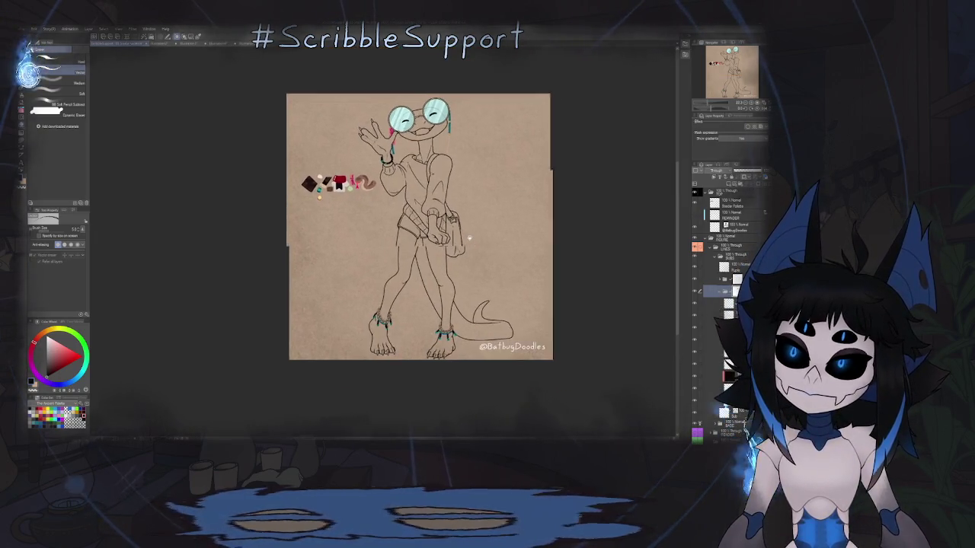
{"action": "scroll", "coordinate": [478, 250], "scroll_direction": "up", "scroll_amount": 1}
{"action": "scroll", "coordinate": [464, 250], "scroll_direction": "down", "scroll_amount": 3}
{"action": "scroll", "coordinate": [460, 250], "scroll_direction": "up", "scroll_amount": 1}
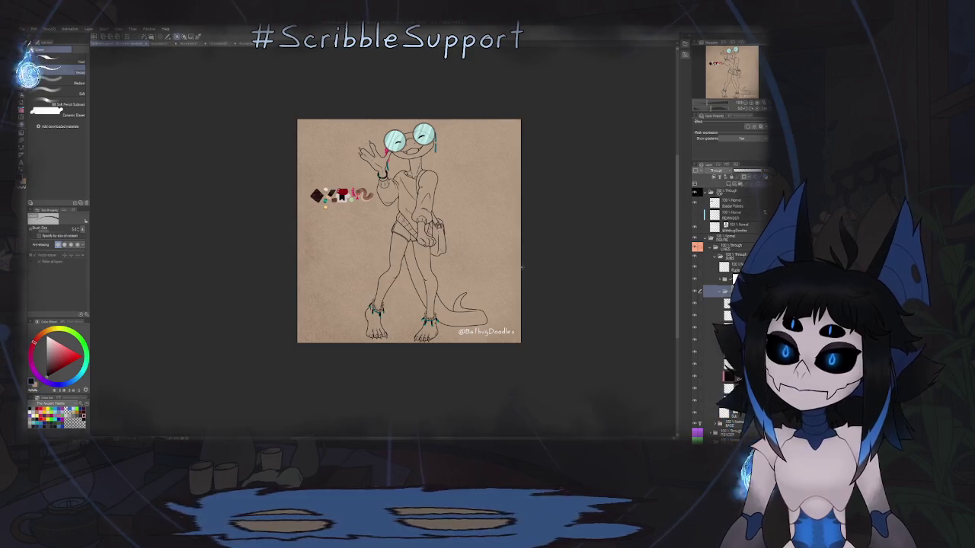
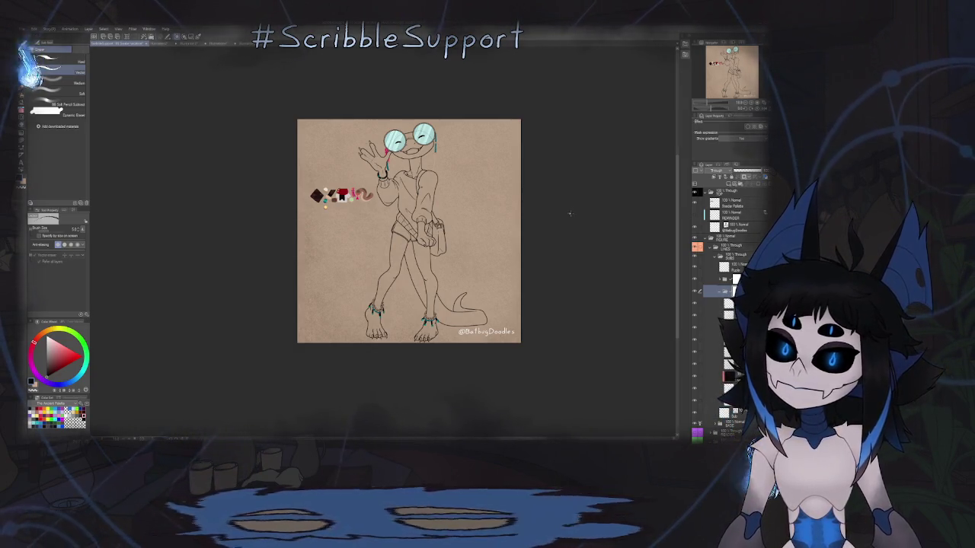
- Select a colour layer inside the FIGURE folder and switch to the Fill tool
{"action": "scroll", "coordinate": [468, 223], "scroll_direction": "up", "scroll_amount": 2}
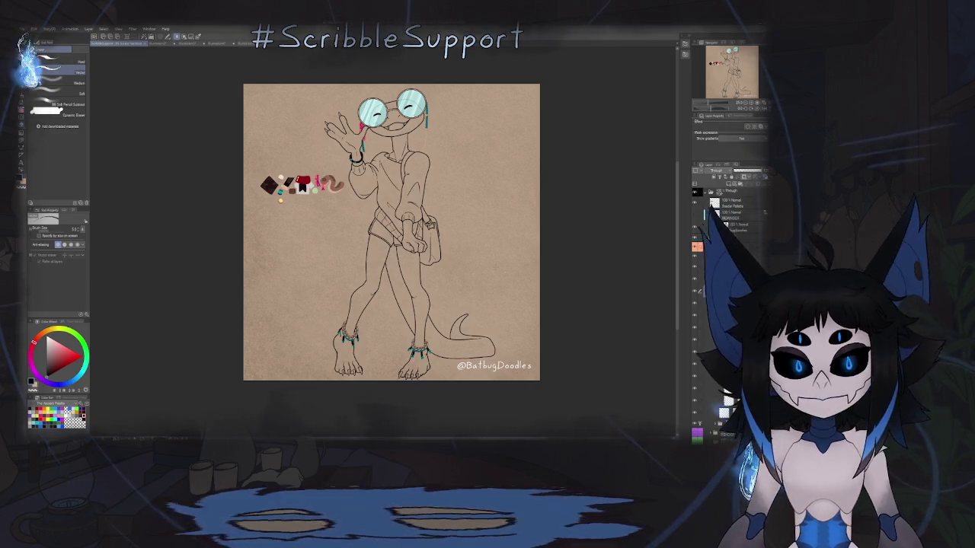
{"action": "left_click", "coordinate": [706, 237]}
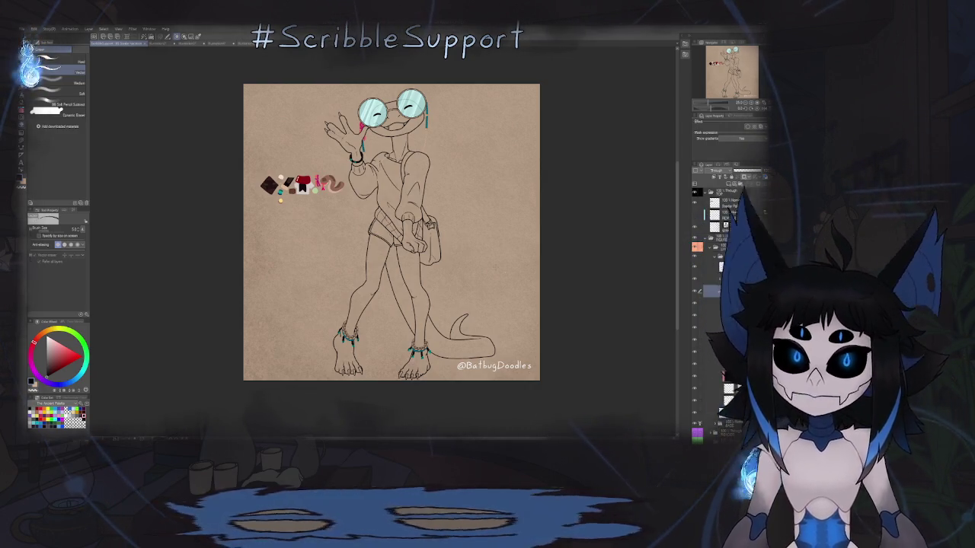
{"action": "key", "text": "g"}
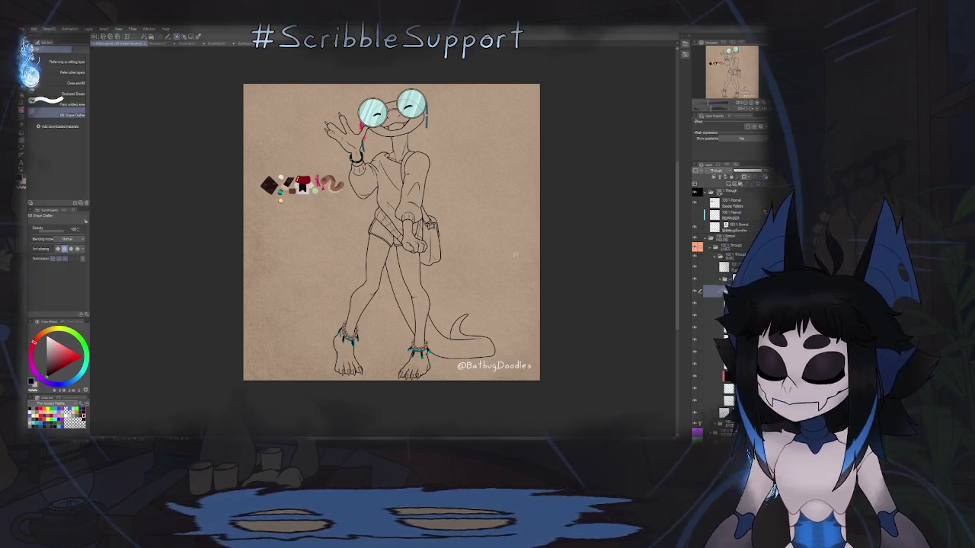
- Nudge the canvas view and move to a different colour layer with Alt+]
{"action": "left_click_drag", "start_coordinate": [433, 291], "coordinate": [429, 277]}
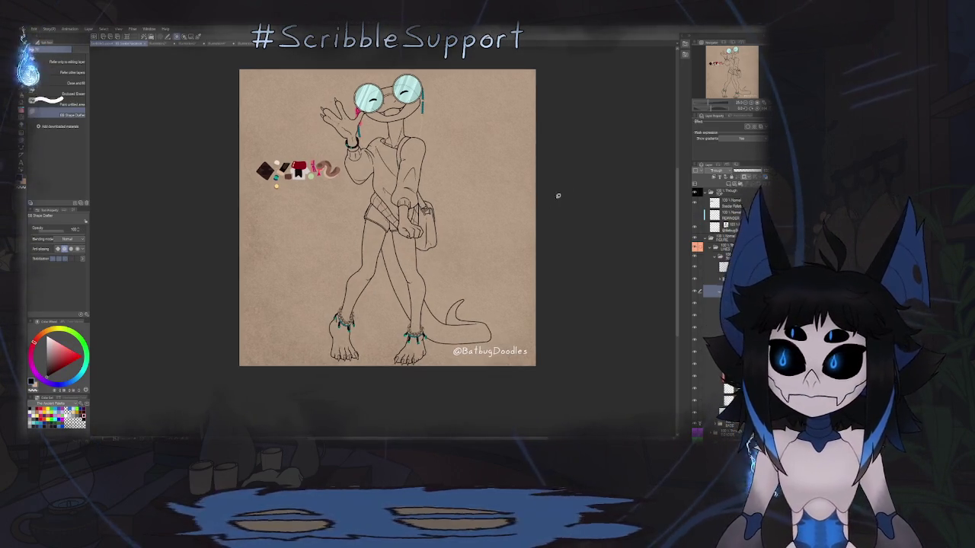
{"action": "scroll", "coordinate": [314, 152], "scroll_direction": "up", "scroll_amount": 5}
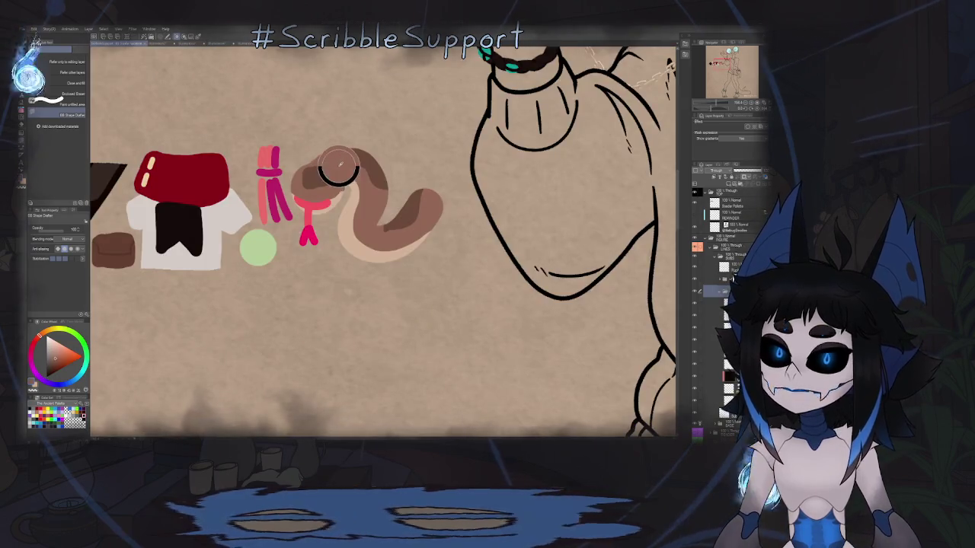
{"action": "scroll", "coordinate": [412, 178], "scroll_direction": "down", "scroll_amount": 4}
{"action": "scroll", "coordinate": [411, 179], "scroll_direction": "down", "scroll_amount": 3}
{"action": "scroll", "coordinate": [500, 218], "scroll_direction": "up", "scroll_amount": 2}
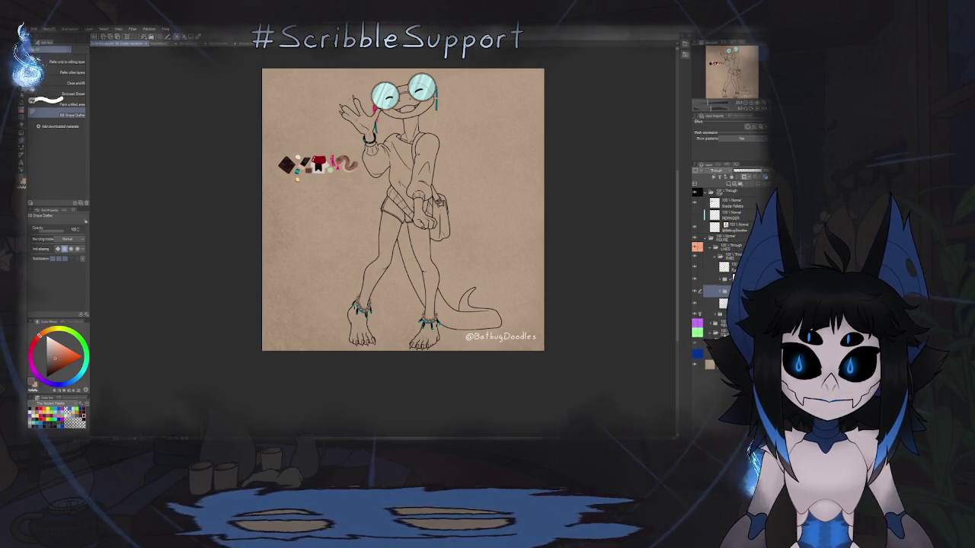
{"action": "key", "text": "alt+bracketright"}
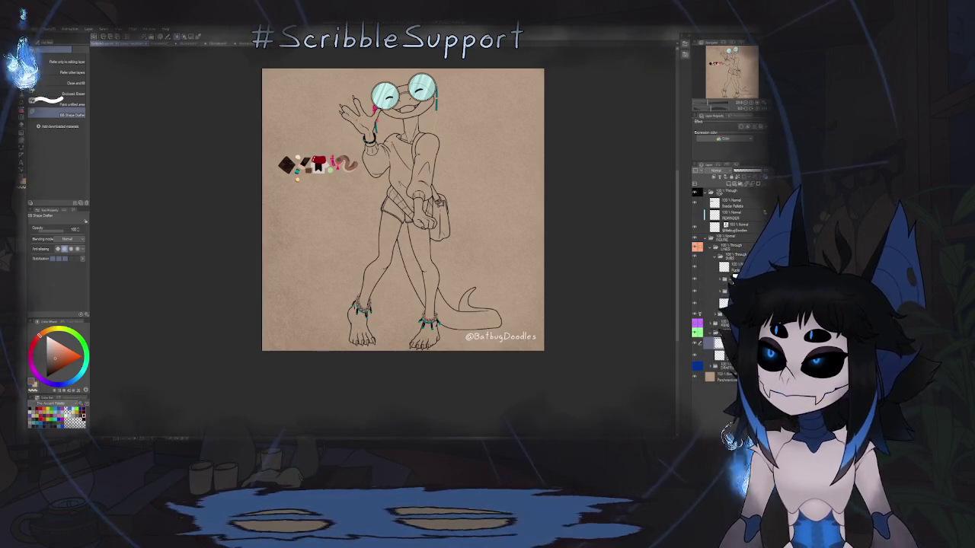
{"action": "scroll", "coordinate": [373, 89], "scroll_direction": "up", "scroll_amount": 2}
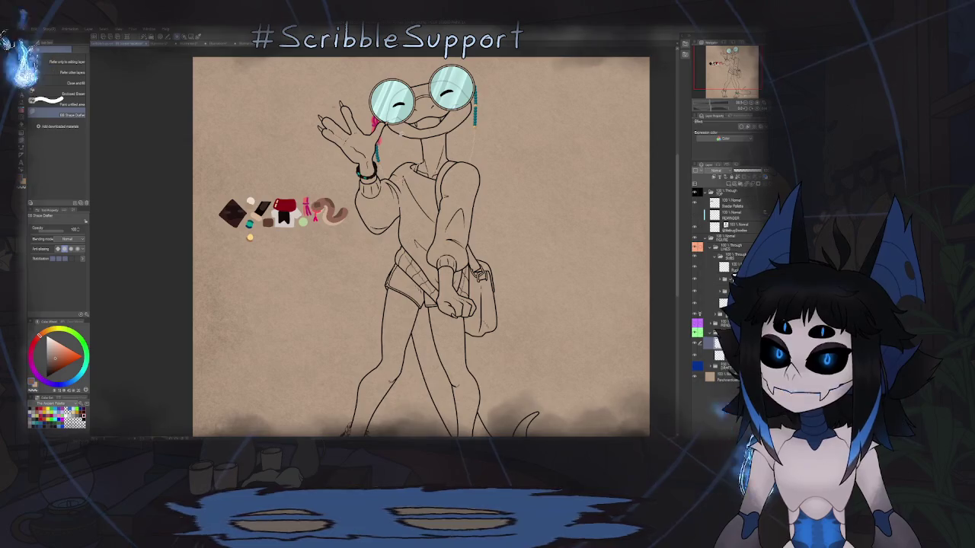
- With Refer other layers, fill the head, neck, both legs and tail brown
{"action": "left_click", "coordinate": [83, 73]}
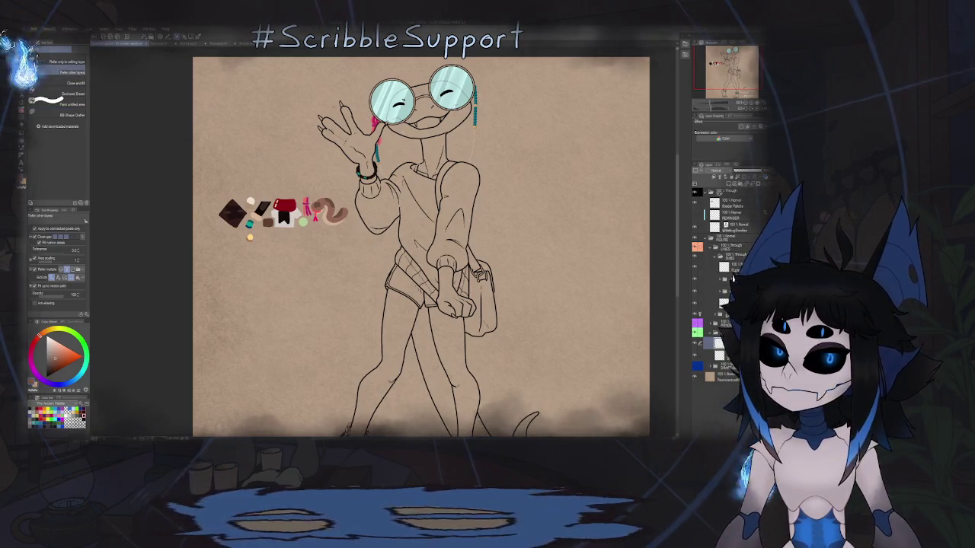
{"action": "left_click", "coordinate": [418, 131]}
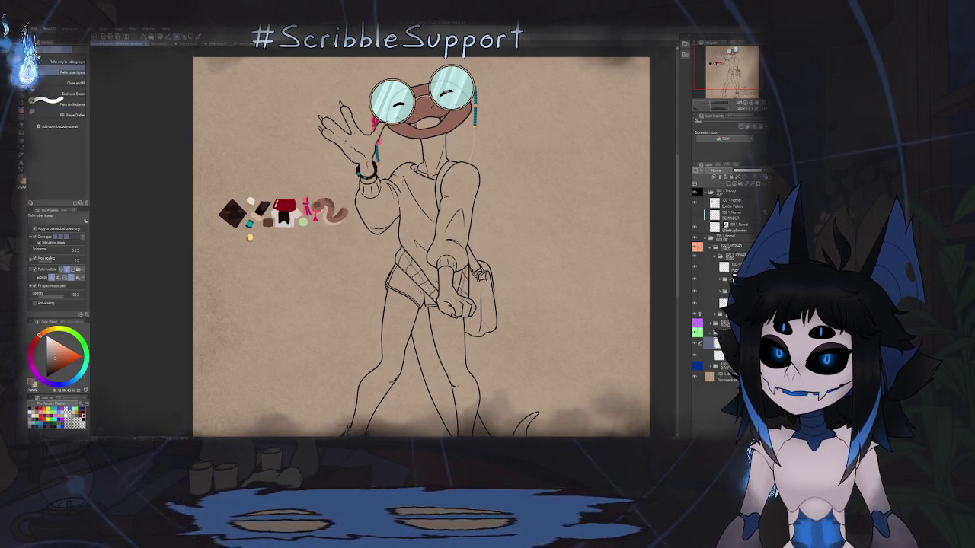
{"action": "left_click", "coordinate": [437, 144]}
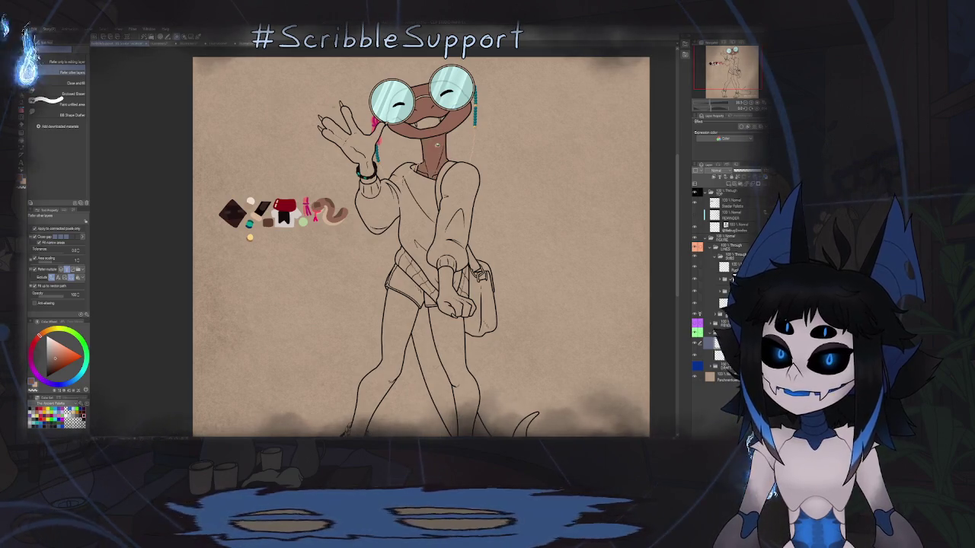
{"action": "scroll", "coordinate": [410, 168], "scroll_direction": "up", "scroll_amount": 3}
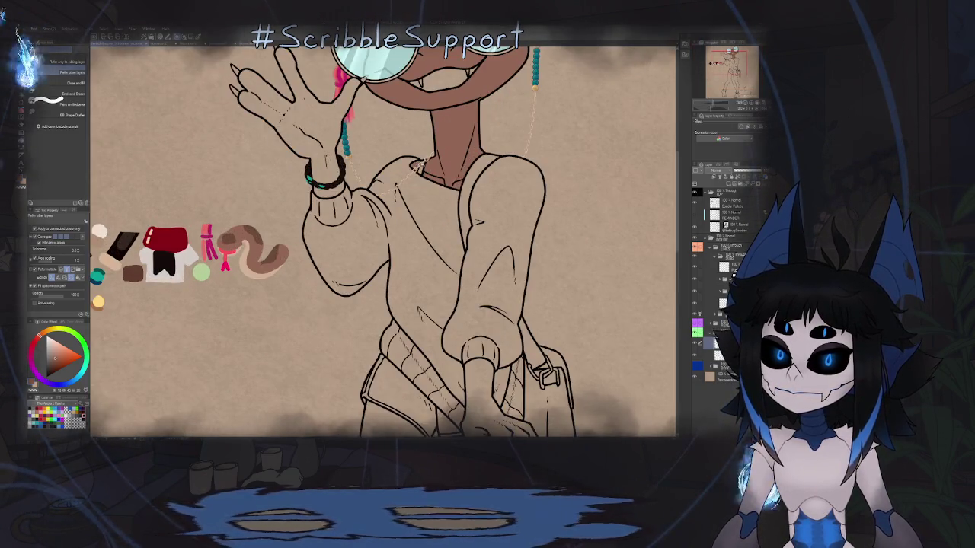
{"action": "scroll", "coordinate": [448, 156], "scroll_direction": "down", "scroll_amount": 3}
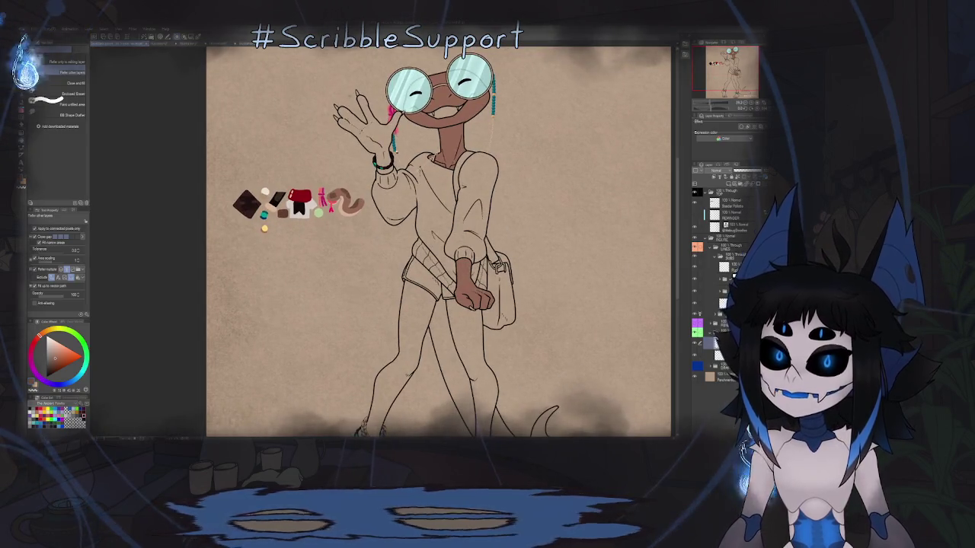
{"action": "scroll", "coordinate": [409, 271], "scroll_direction": "down", "scroll_amount": 3}
{"action": "left_click", "coordinate": [409, 272]}
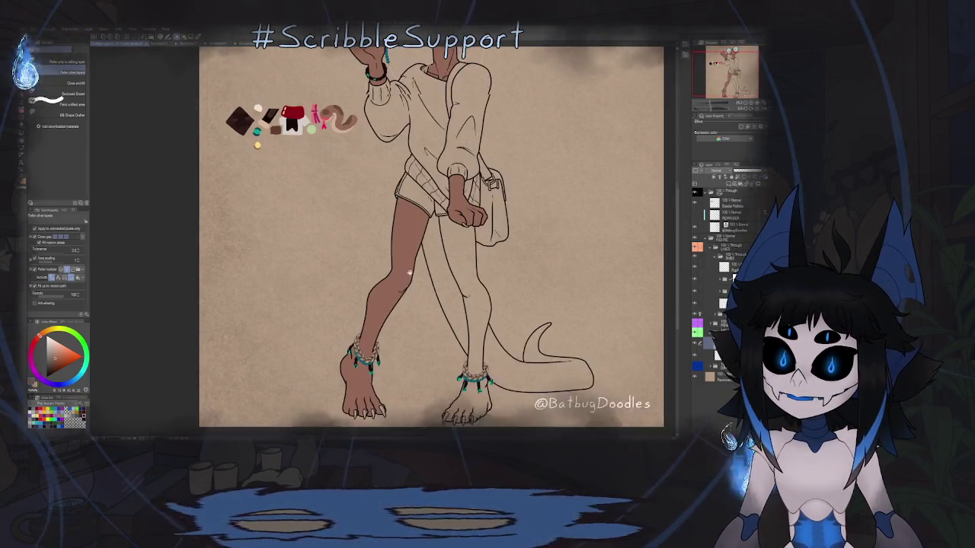
{"action": "left_click", "coordinate": [472, 305]}
{"action": "left_click", "coordinate": [449, 267]}
{"action": "left_click", "coordinate": [491, 338]}
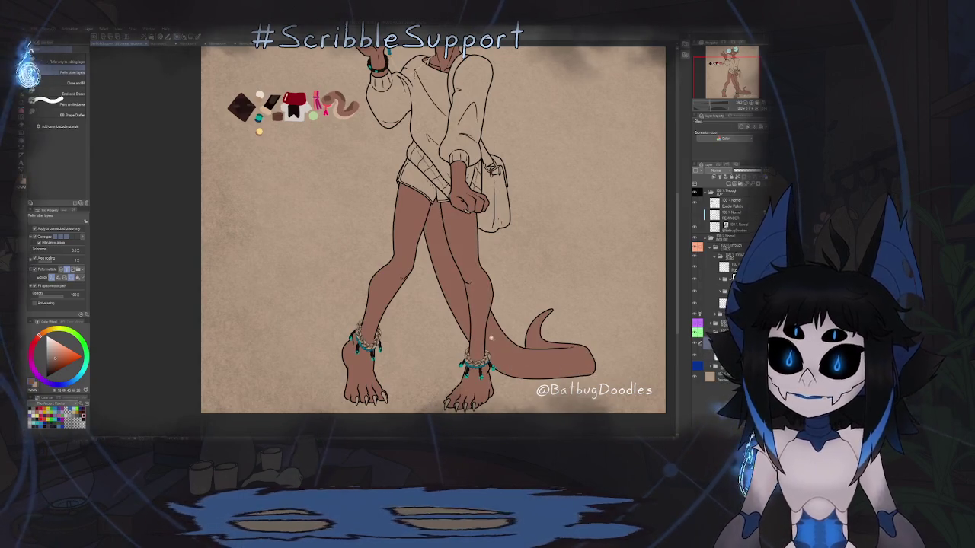
{"action": "scroll", "coordinate": [492, 338], "scroll_direction": "down", "scroll_amount": 5}
{"action": "scroll", "coordinate": [468, 207], "scroll_direction": "up", "scroll_amount": 5}
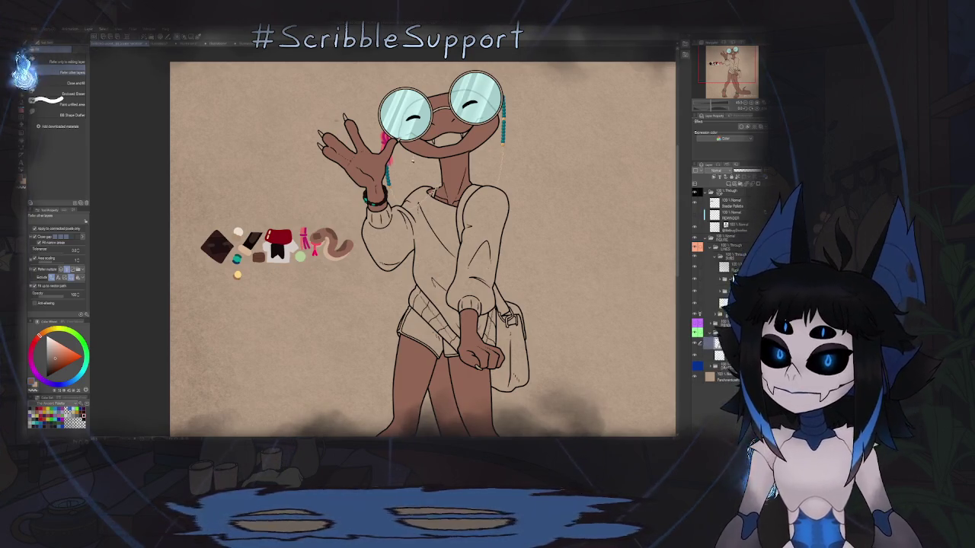
- Sample pink from the swatch palette for the inside of the mouth
{"action": "left_click", "coordinate": [316, 244], "text": "alt"}
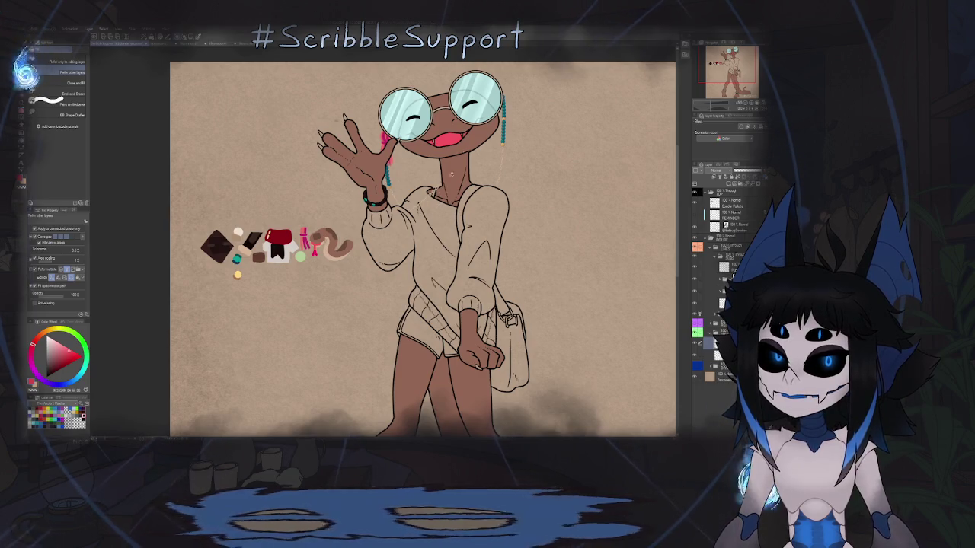
{"action": "left_click", "coordinate": [239, 230], "text": "alt"}
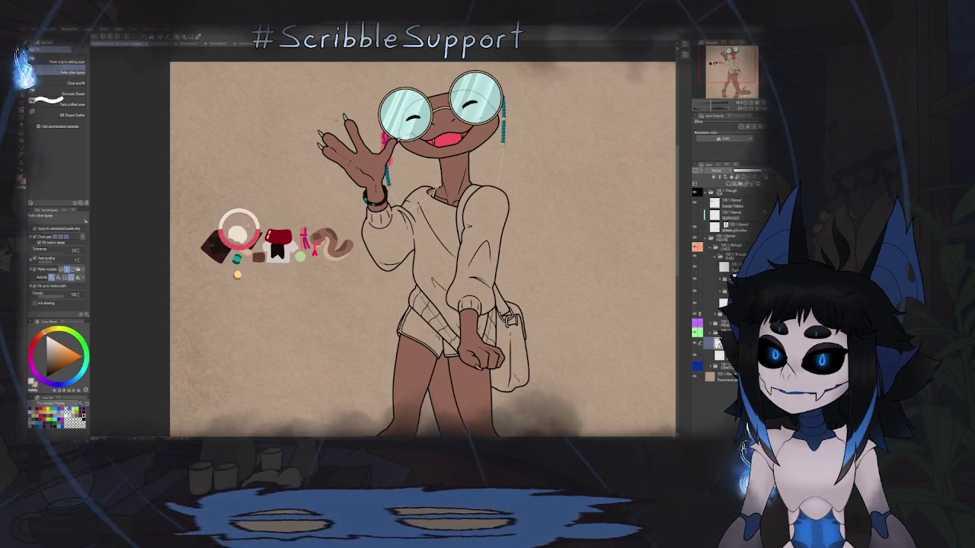
{"action": "scroll", "coordinate": [437, 131], "scroll_direction": "up", "scroll_amount": 5}
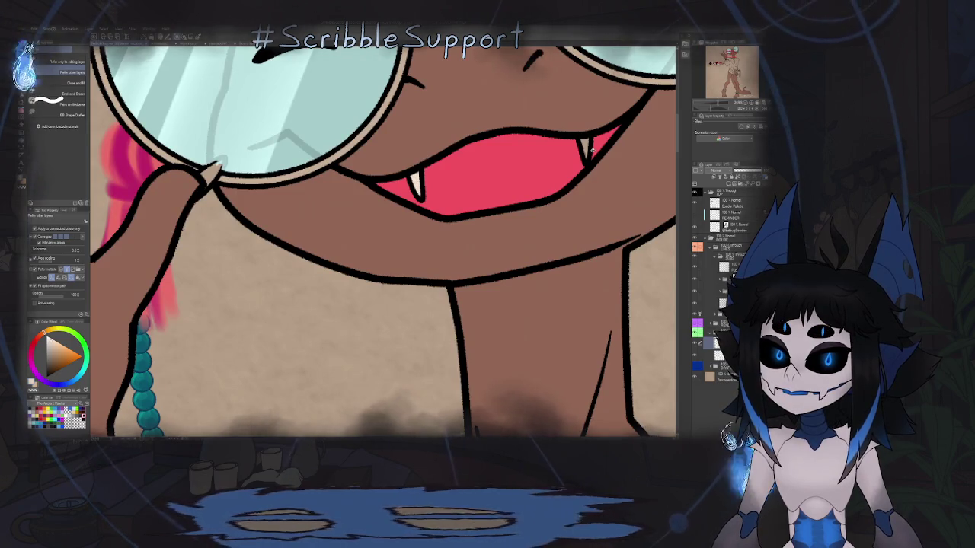
{"action": "scroll", "coordinate": [594, 182], "scroll_direction": "down", "scroll_amount": 5}
{"action": "scroll", "coordinate": [484, 268], "scroll_direction": "up", "scroll_amount": 2}
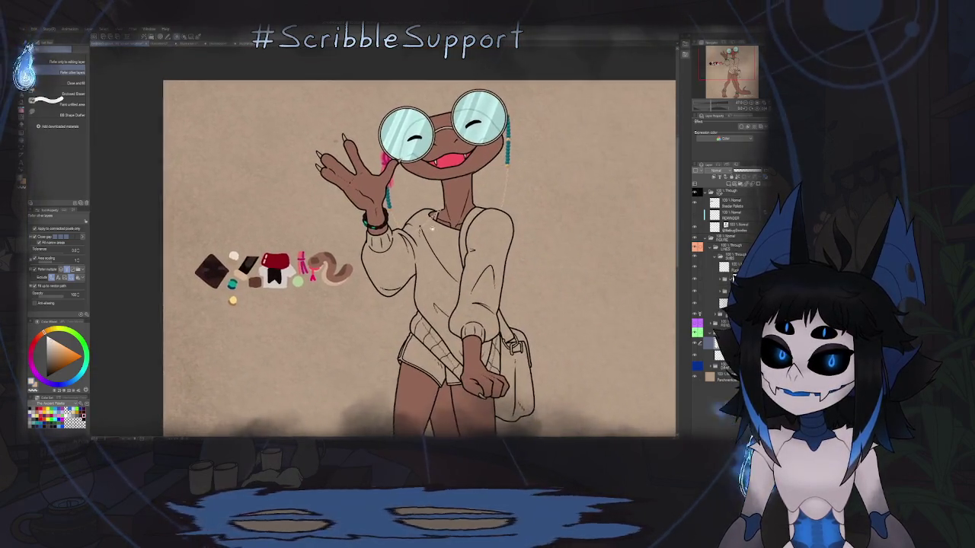
{"action": "scroll", "coordinate": [485, 268], "scroll_direction": "up", "scroll_amount": 1}
{"action": "scroll", "coordinate": [377, 284], "scroll_direction": "down", "scroll_amount": 2}
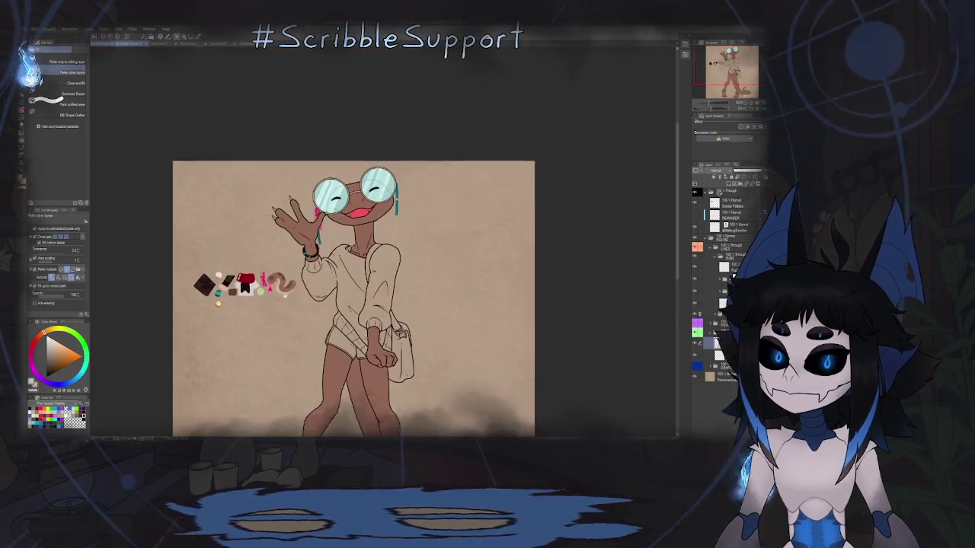
{"action": "scroll", "coordinate": [377, 284], "scroll_direction": "down", "scroll_amount": 1}
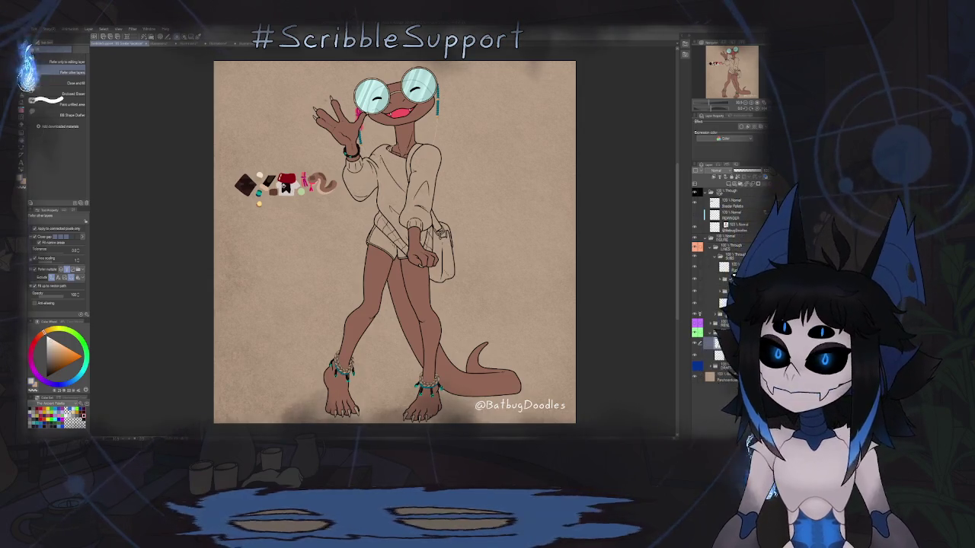
- Bring the body into view and fill the messenger bag and its strap brown
{"action": "scroll", "coordinate": [271, 191], "scroll_direction": "up", "scroll_amount": 5}
{"action": "scroll", "coordinate": [270, 191], "scroll_direction": "up", "scroll_amount": 3}
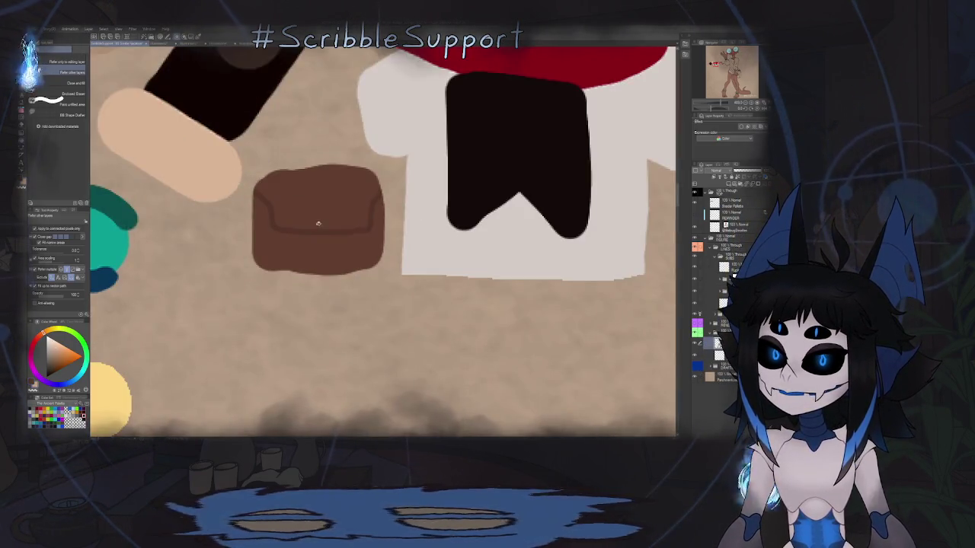
{"action": "scroll", "coordinate": [456, 265], "scroll_direction": "down", "scroll_amount": 6}
{"action": "left_click_drag", "start_coordinate": [456, 265], "coordinate": [220, 189]}
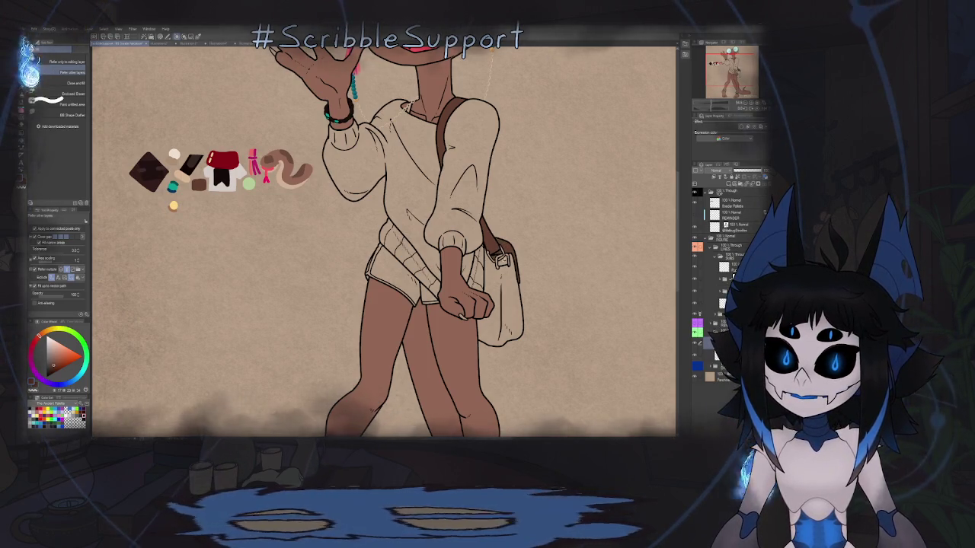
{"action": "left_click", "coordinate": [495, 290]}
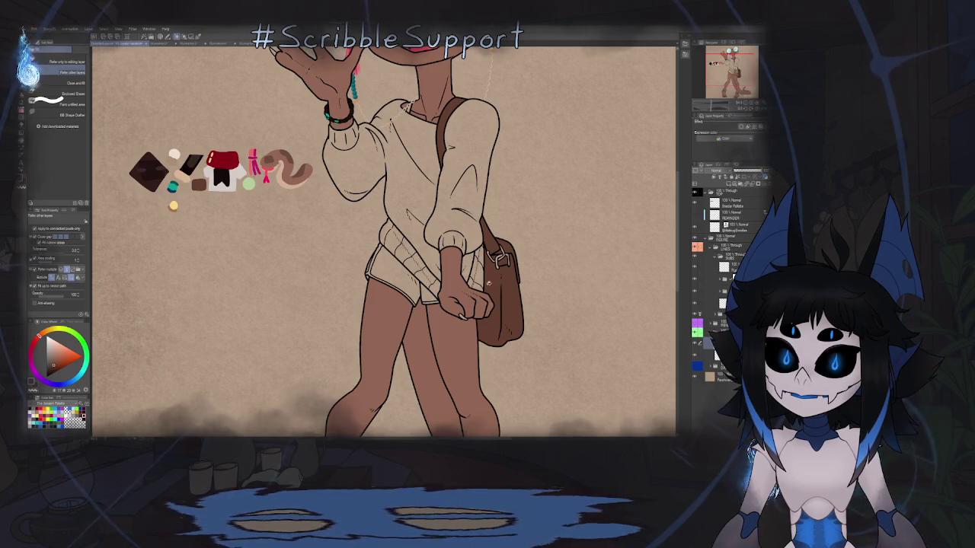
{"action": "scroll", "coordinate": [495, 290], "scroll_direction": "down", "scroll_amount": 1}
{"action": "scroll", "coordinate": [495, 291], "scroll_direction": "down", "scroll_amount": 2}
{"action": "scroll", "coordinate": [495, 229], "scroll_direction": "up", "scroll_amount": 5}
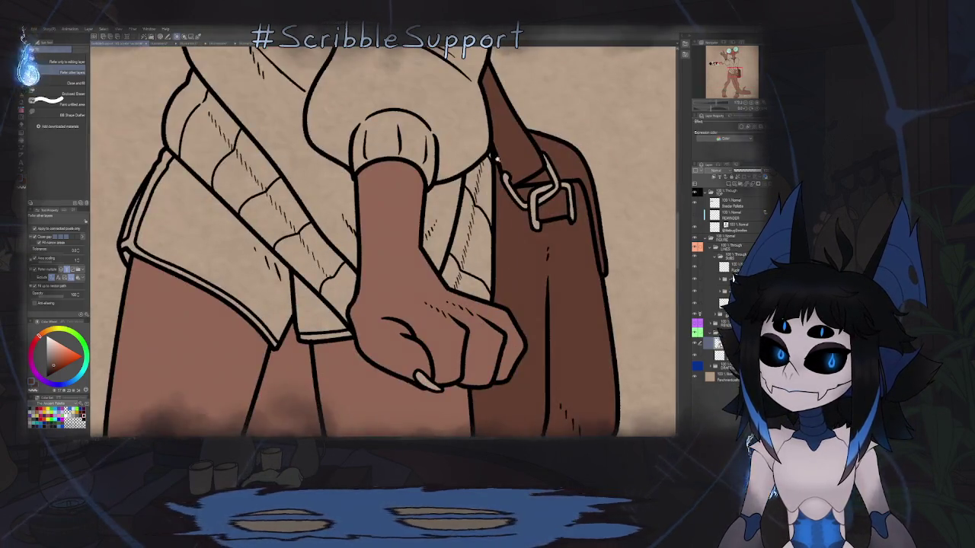
{"action": "scroll", "coordinate": [495, 154], "scroll_direction": "up", "scroll_amount": 3}
{"action": "scroll", "coordinate": [489, 154], "scroll_direction": "down", "scroll_amount": 2}
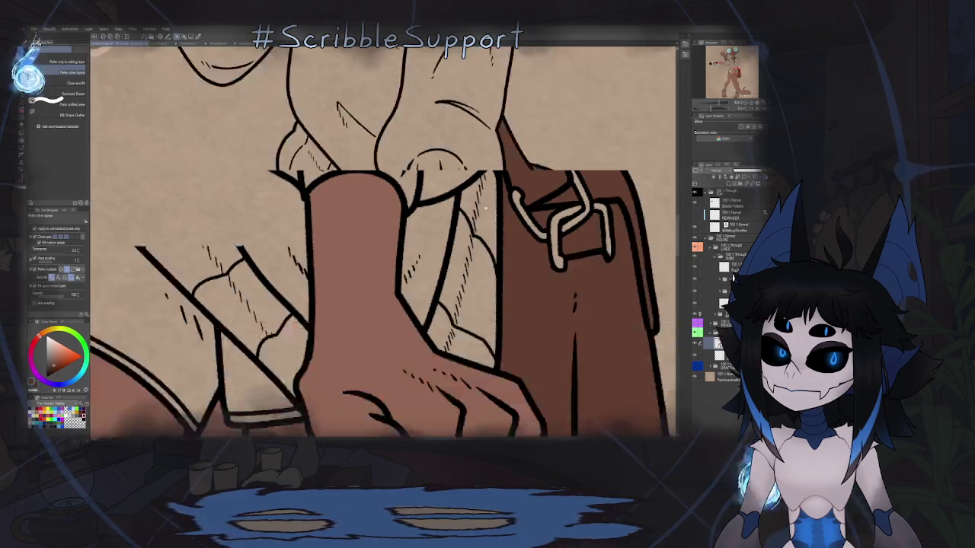
{"action": "scroll", "coordinate": [483, 198], "scroll_direction": "down", "scroll_amount": 3}
{"action": "scroll", "coordinate": [476, 251], "scroll_direction": "down", "scroll_amount": 1}
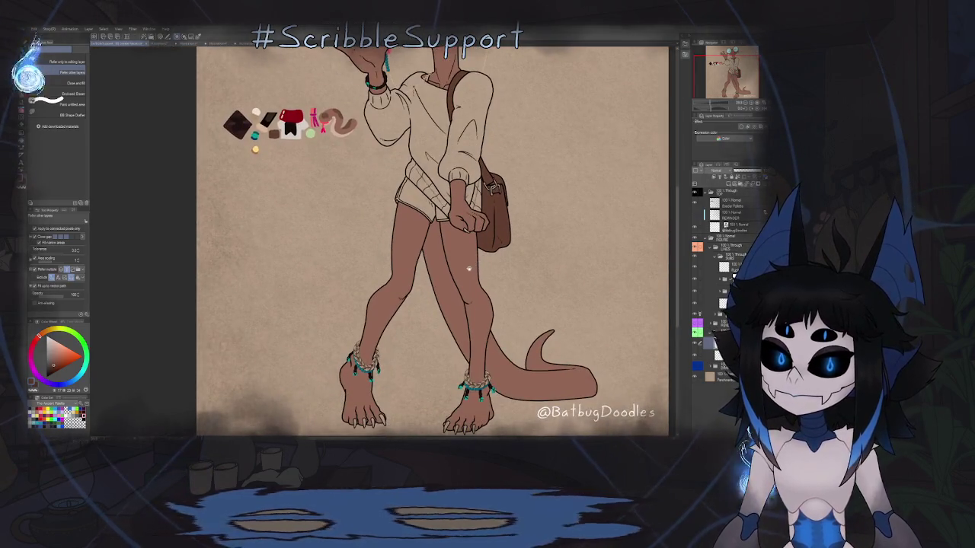
{"action": "scroll", "coordinate": [468, 268], "scroll_direction": "up", "scroll_amount": 3}
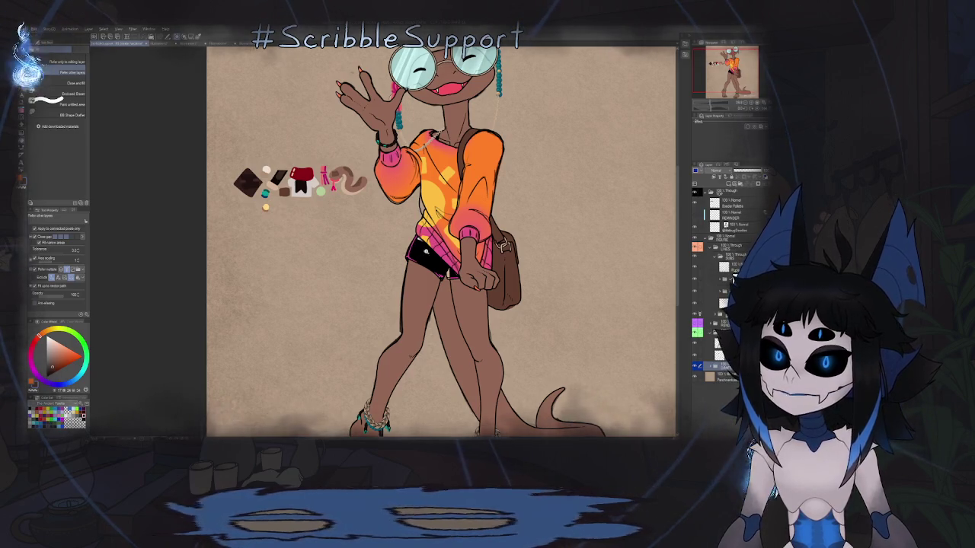
- Undo the previous fill, then fill both sleeves and the sweater body orange
{"action": "scroll", "coordinate": [425, 251], "scroll_direction": "up", "scroll_amount": 5}
{"action": "scroll", "coordinate": [381, 267], "scroll_direction": "up", "scroll_amount": 2}
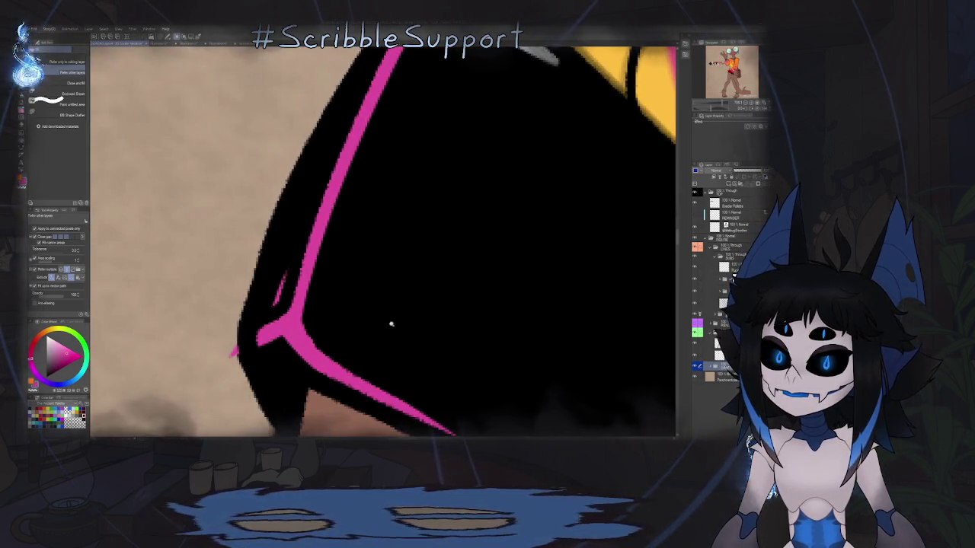
{"action": "scroll", "coordinate": [391, 325], "scroll_direction": "down", "scroll_amount": 7}
{"action": "scroll", "coordinate": [402, 287], "scroll_direction": "up", "scroll_amount": 1}
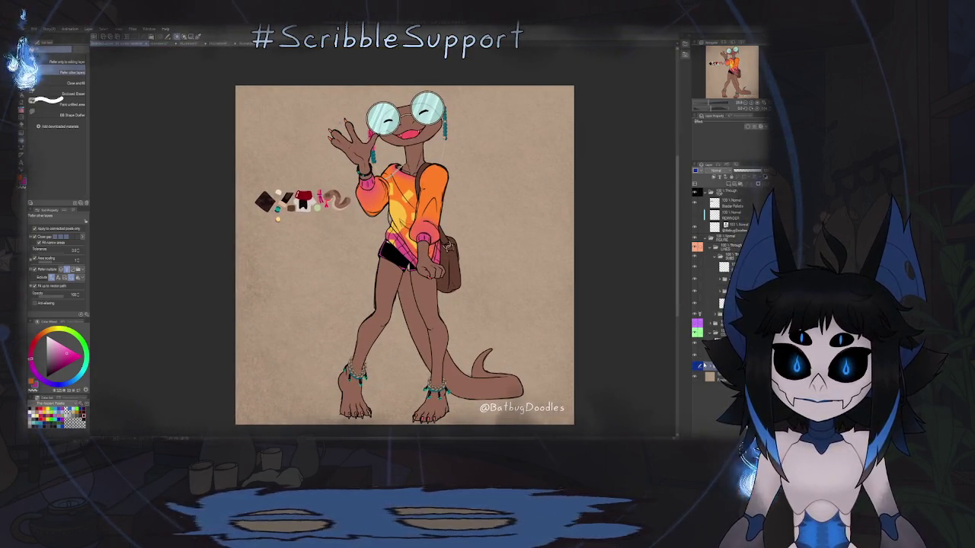
{"action": "key", "text": "ctrl+z"}
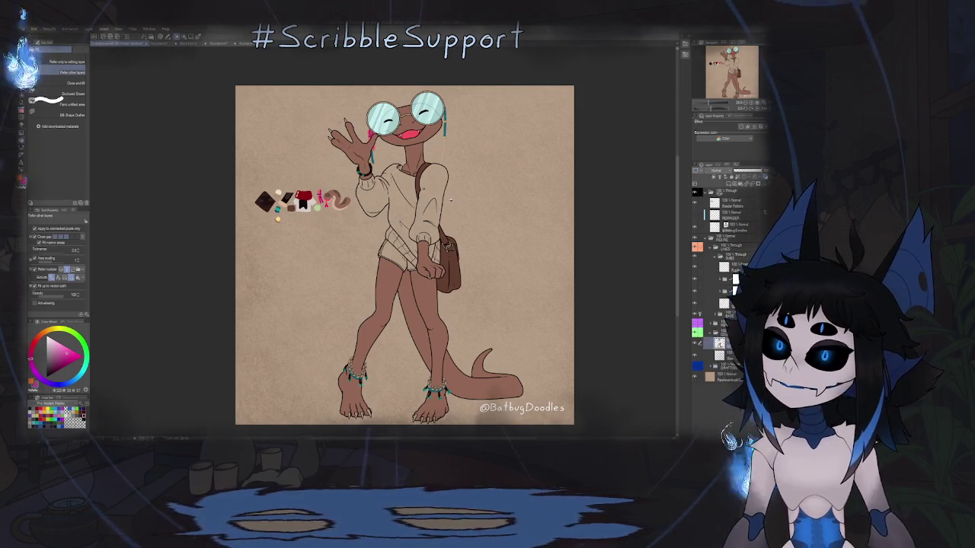
{"action": "left_click", "coordinate": [436, 199]}
{"action": "left_click", "coordinate": [386, 200]}
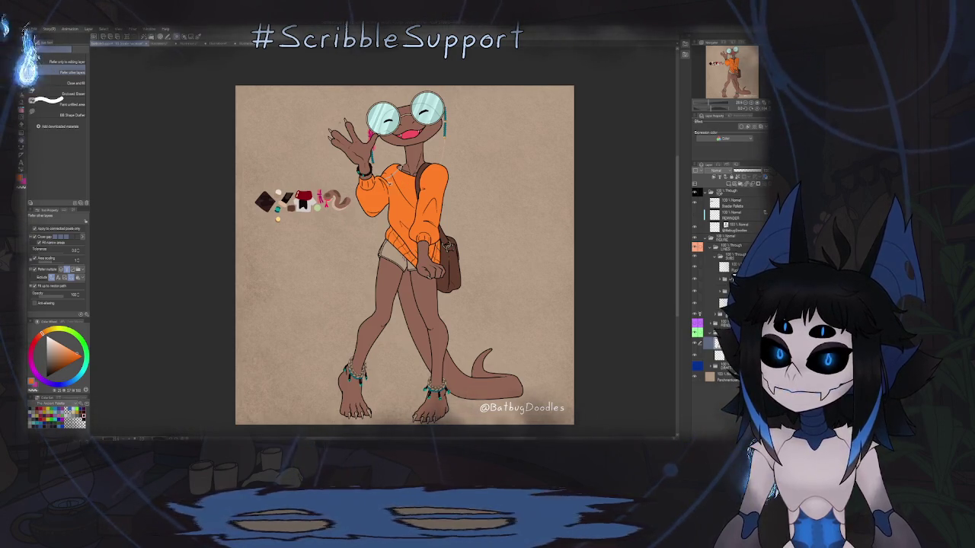
- Try a magenta fill on the shorts, then undo it and zoom back out
{"action": "key", "text": "ctrl+minus"}
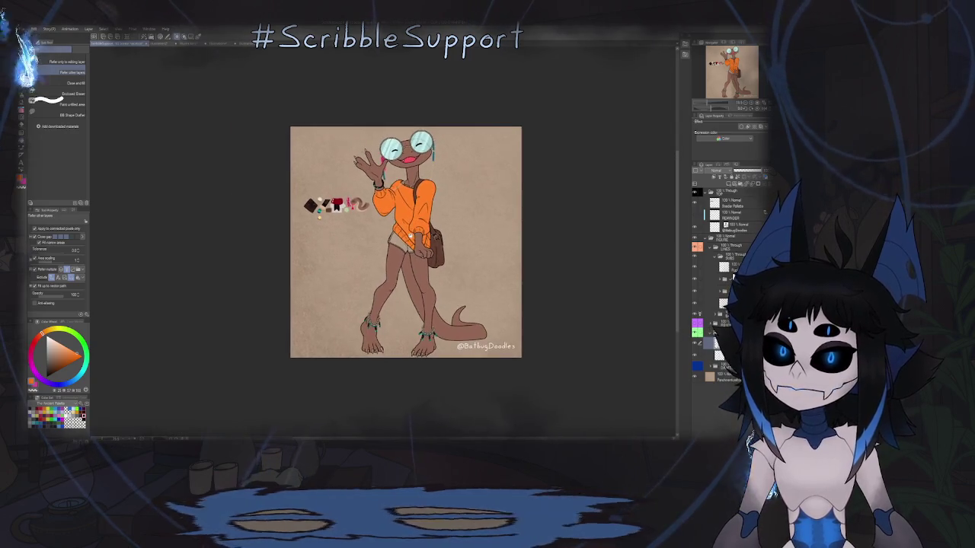
{"action": "key", "text": "ctrl+plus"}
{"action": "key", "text": "ctrl+plus"}
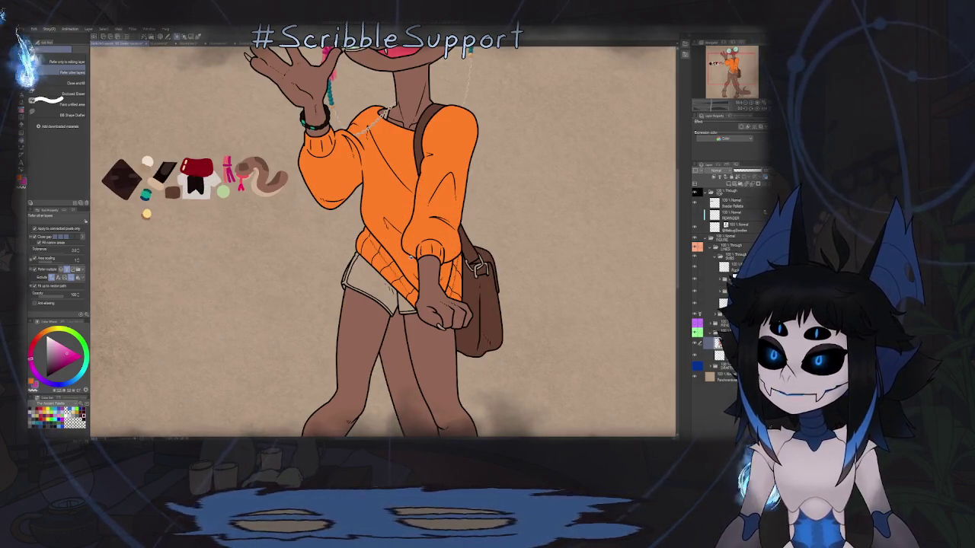
{"action": "key", "text": "ctrl+plus"}
{"action": "key", "text": "ctrl+plus"}
{"action": "key", "text": "ctrl+plus"}
{"action": "left_click", "coordinate": [350, 178]}
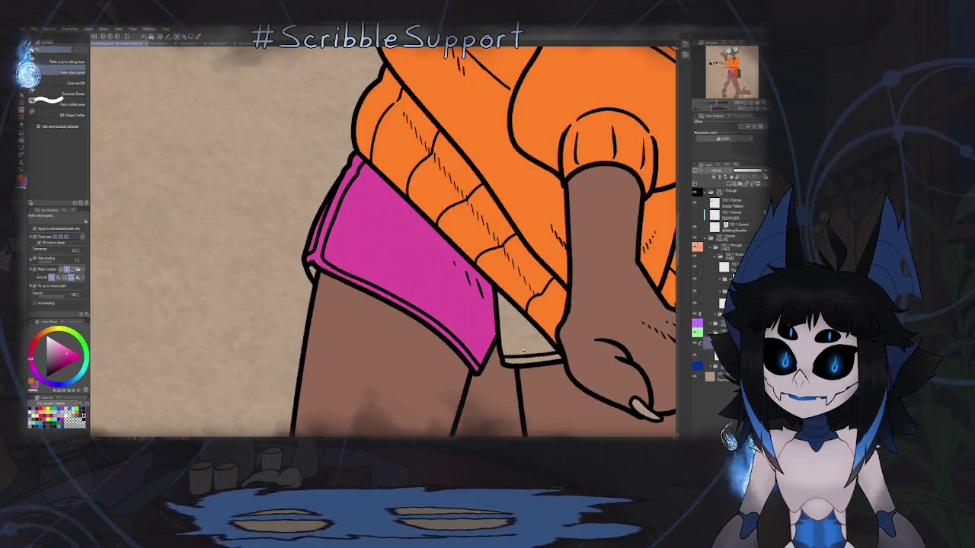
{"action": "key", "text": "ctrl+z"}
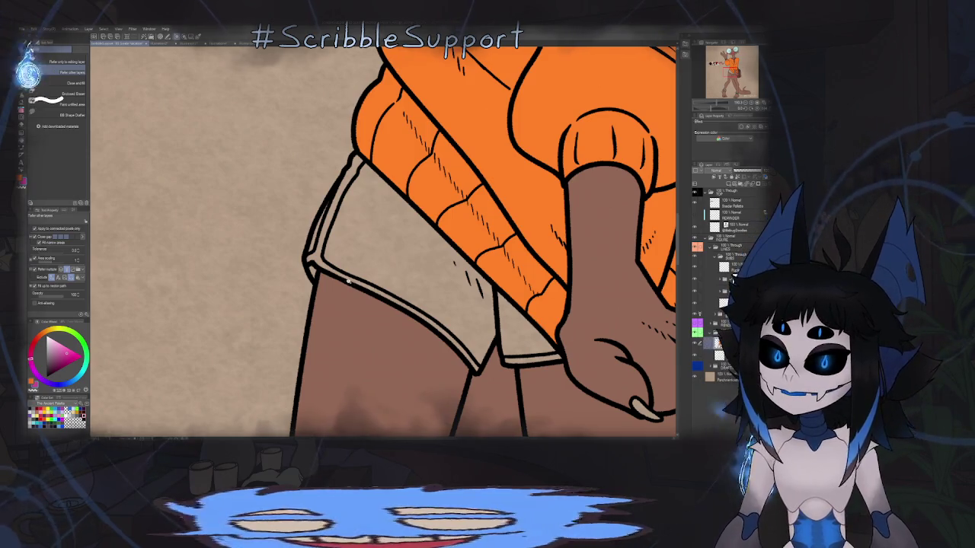
{"action": "key", "text": "ctrl+minus"}
{"action": "key", "text": "ctrl+minus"}
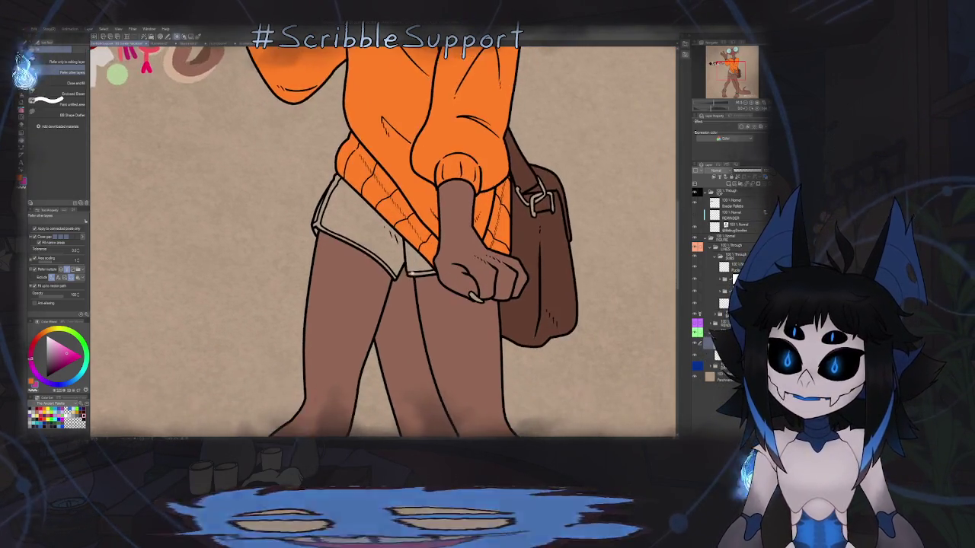
{"action": "scroll", "coordinate": [412, 270], "scroll_direction": "up", "scroll_amount": 5}
{"action": "key", "text": "y"}
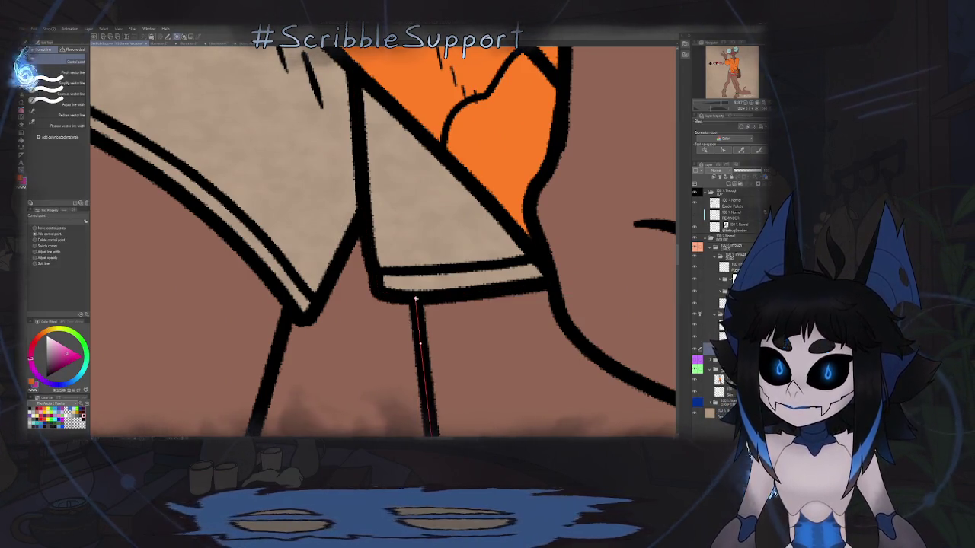
- Return to the Fill tool and undo the last fill on the thumb claw
{"action": "scroll", "coordinate": [416, 298], "scroll_direction": "down", "scroll_amount": 5}
{"action": "scroll", "coordinate": [416, 299], "scroll_direction": "down", "scroll_amount": 1}
{"action": "scroll", "coordinate": [403, 305], "scroll_direction": "up", "scroll_amount": 3}
{"action": "key", "text": "g"}
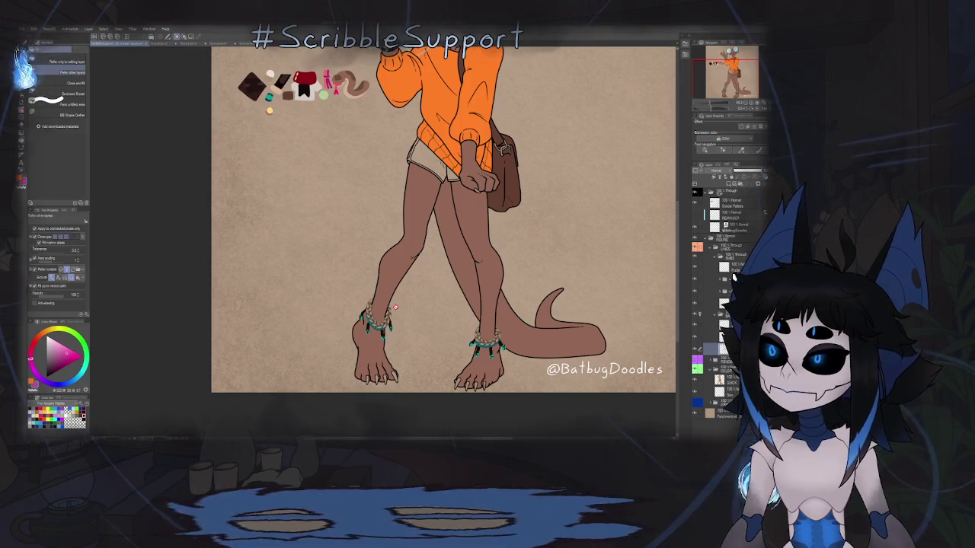
{"action": "scroll", "coordinate": [358, 228], "scroll_direction": "up", "scroll_amount": 3}
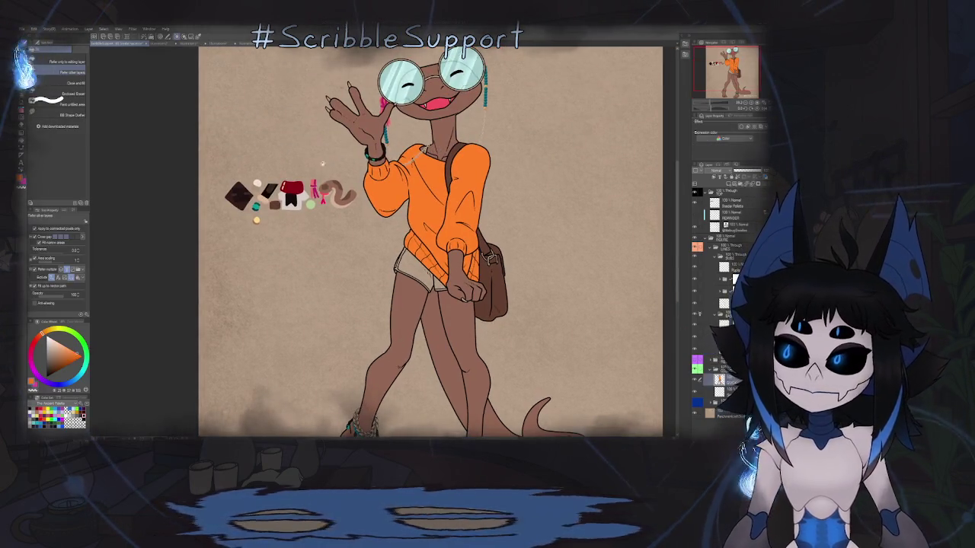
{"action": "scroll", "coordinate": [322, 162], "scroll_direction": "down", "scroll_amount": 1}
{"action": "scroll", "coordinate": [327, 114], "scroll_direction": "up", "scroll_amount": 5}
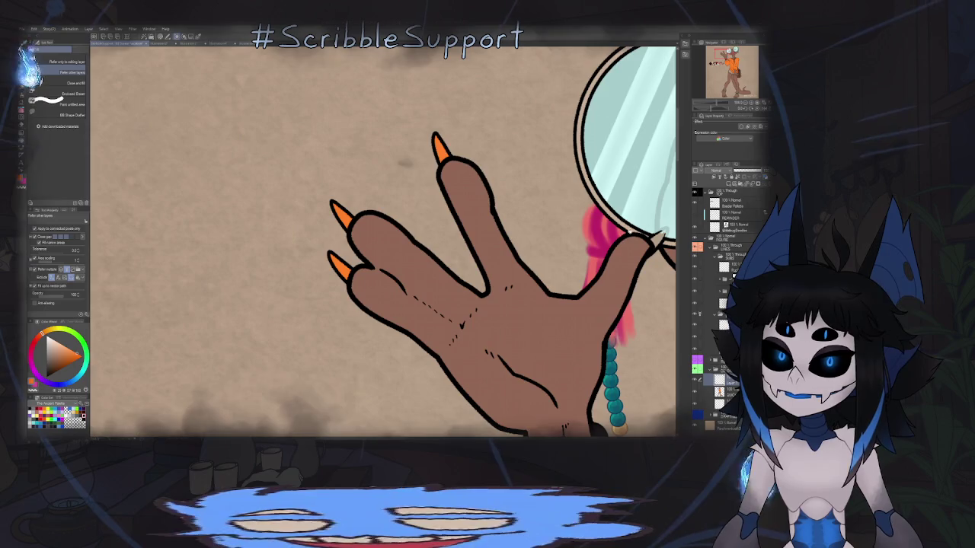
{"action": "scroll", "coordinate": [476, 221], "scroll_direction": "up", "scroll_amount": 2}
{"action": "scroll", "coordinate": [476, 221], "scroll_direction": "up", "scroll_amount": 2}
{"action": "scroll", "coordinate": [476, 221], "scroll_direction": "up", "scroll_amount": 2}
{"action": "scroll", "coordinate": [482, 213], "scroll_direction": "down", "scroll_amount": 2}
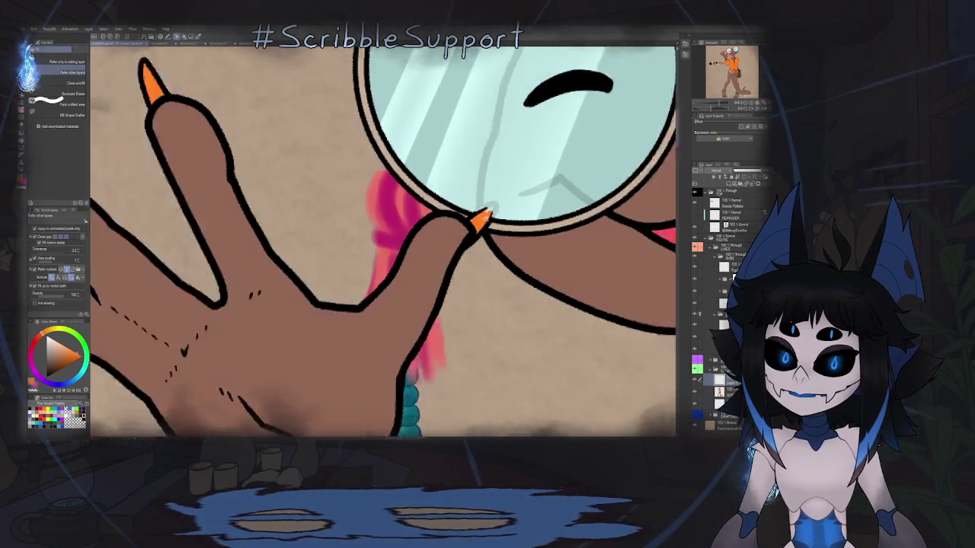
{"action": "scroll", "coordinate": [479, 217], "scroll_direction": "down", "scroll_amount": 2}
{"action": "scroll", "coordinate": [477, 222], "scroll_direction": "up", "scroll_amount": 4}
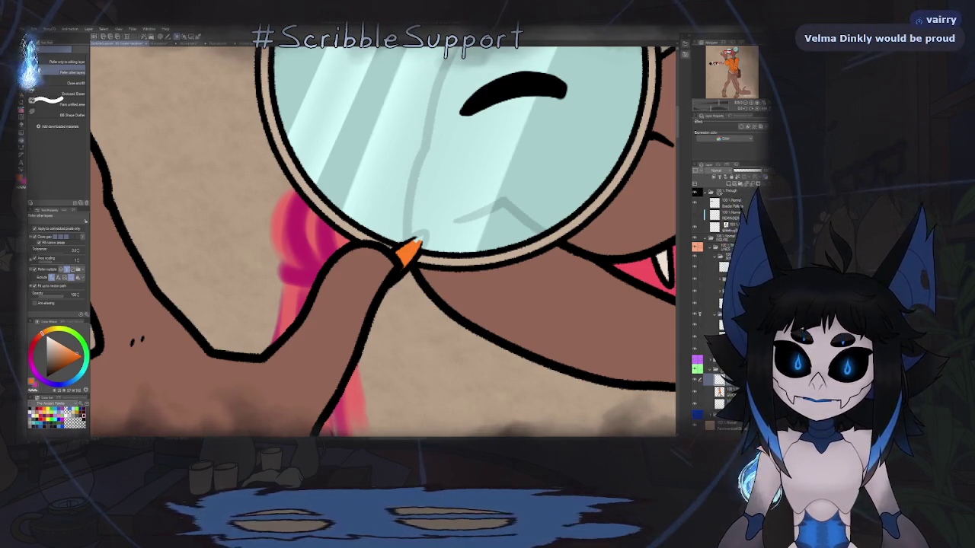
{"action": "key", "text": "ctrl+z"}
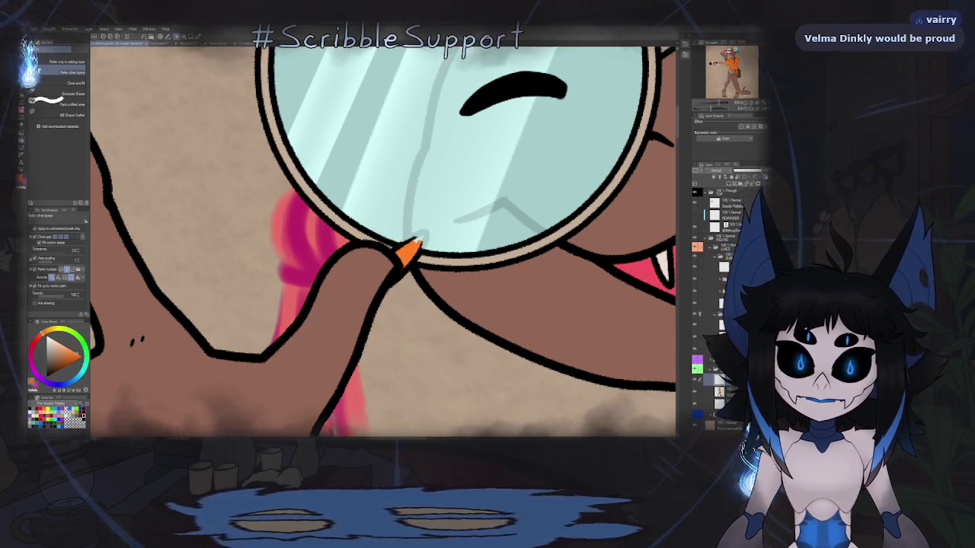
- On the line art layer, pen-stroke the thumb claw's tip and right edge to close its outline
{"action": "left_click", "coordinate": [722, 278]}
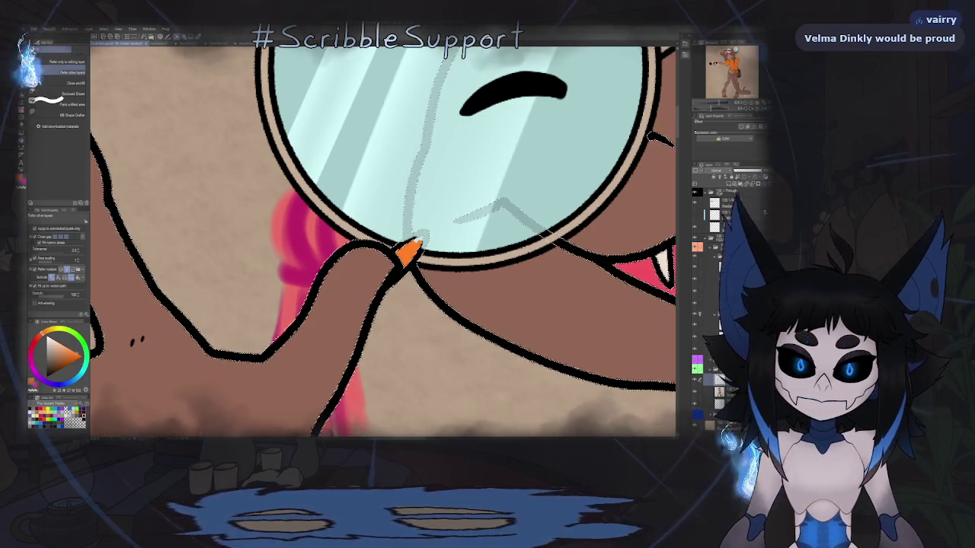
{"action": "key", "text": "e"}
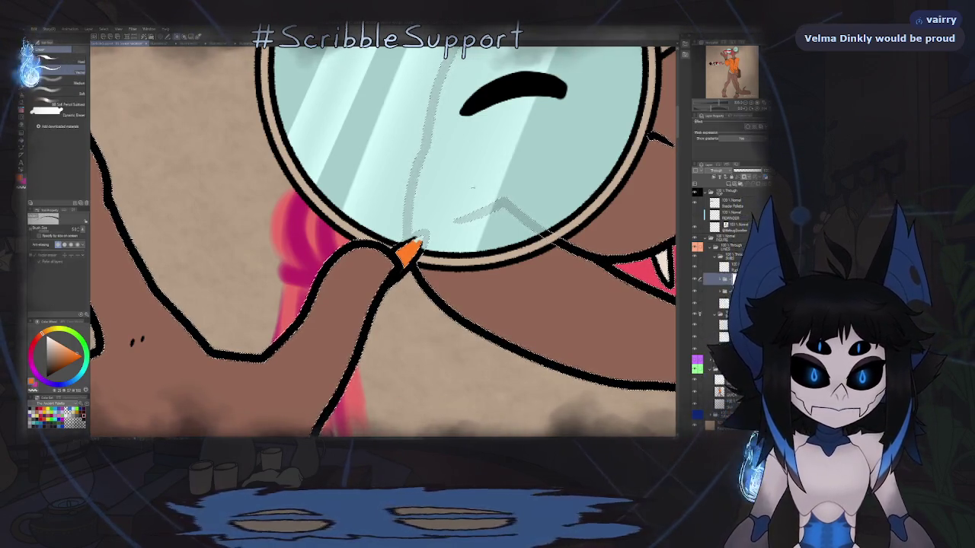
{"action": "scroll", "coordinate": [408, 245], "scroll_direction": "up", "scroll_amount": 3}
{"action": "scroll", "coordinate": [408, 245], "scroll_direction": "up", "scroll_amount": 3}
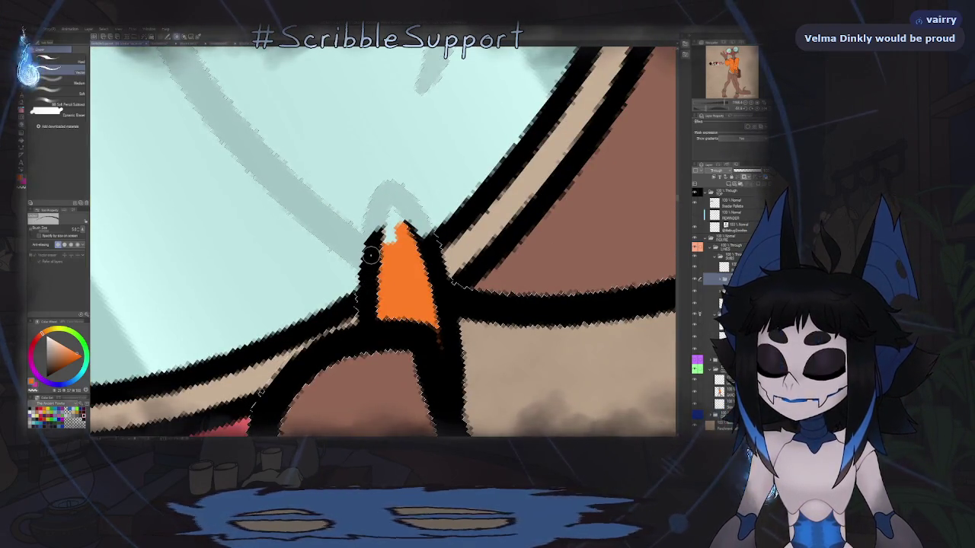
{"action": "key", "text": "p"}
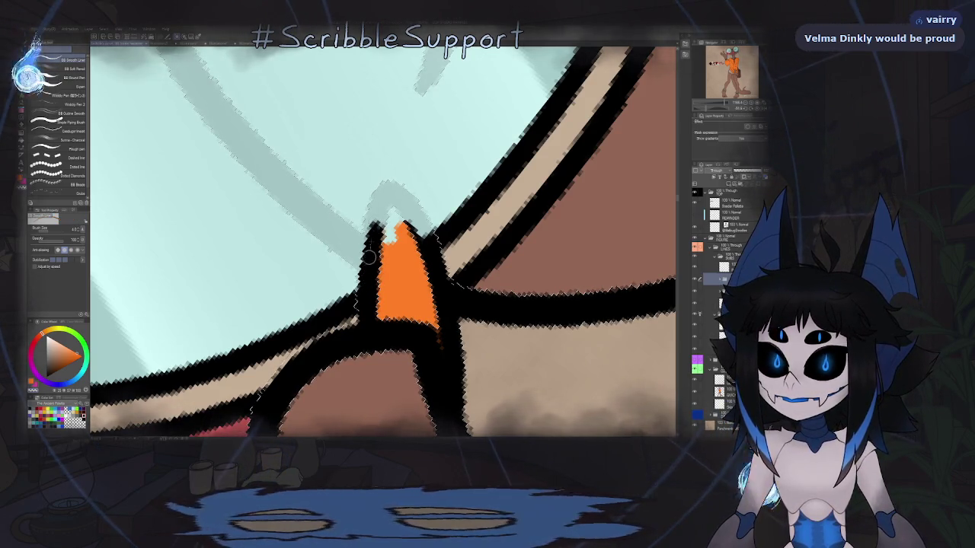
{"action": "left_click_drag", "start_coordinate": [371, 239], "coordinate": [377, 203]}
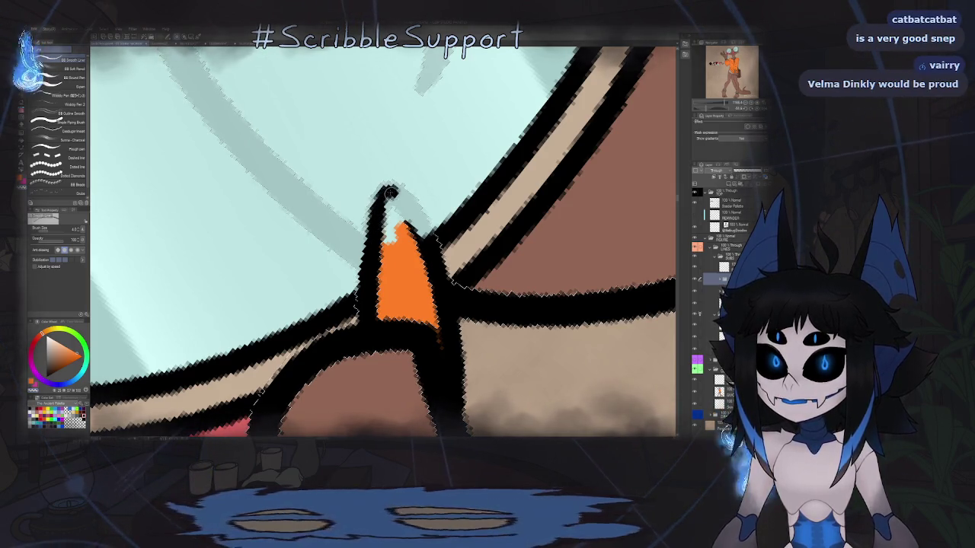
{"action": "left_click_drag", "start_coordinate": [394, 197], "coordinate": [410, 212]}
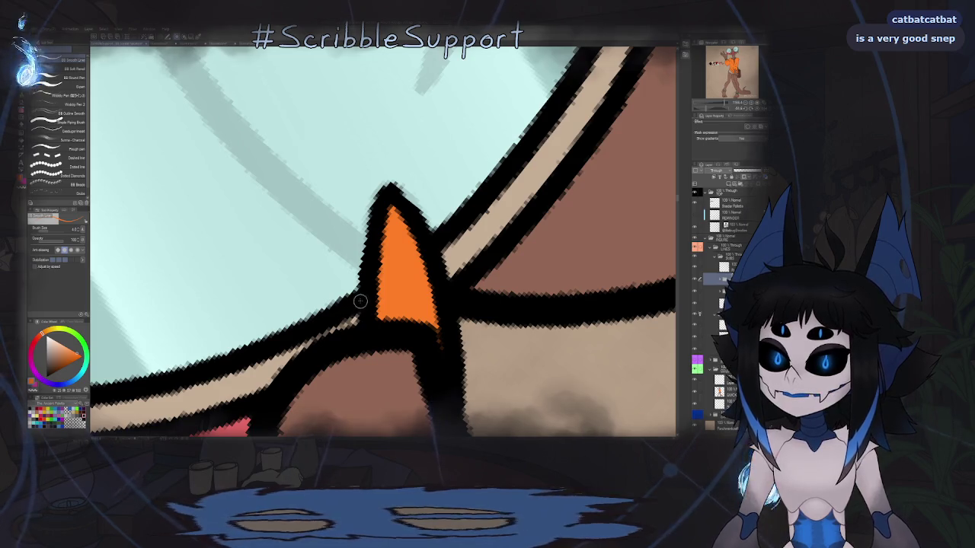
{"action": "scroll", "coordinate": [349, 309], "scroll_direction": "down", "scroll_amount": 5}
{"action": "scroll", "coordinate": [349, 309], "scroll_direction": "down", "scroll_amount": 5}
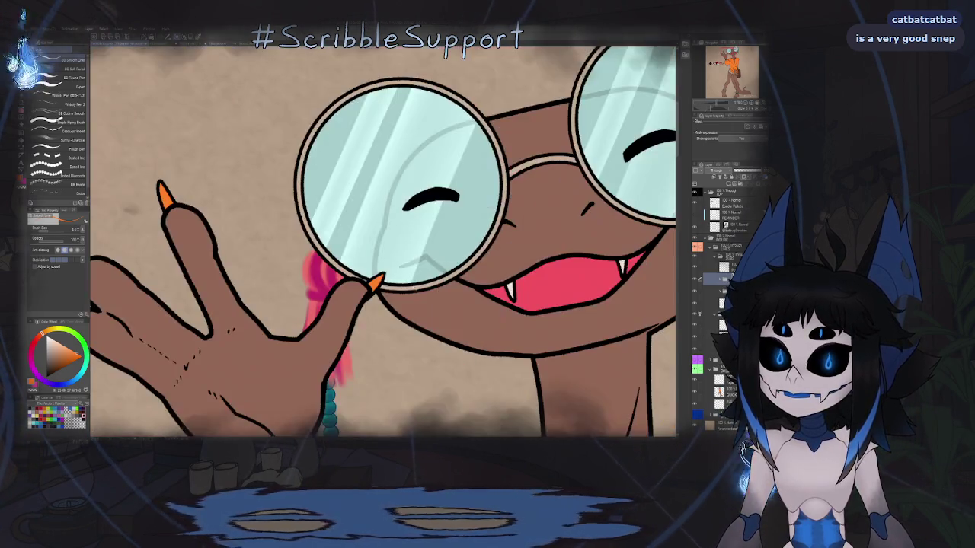
{"action": "scroll", "coordinate": [349, 308], "scroll_direction": "down", "scroll_amount": 5}
{"action": "scroll", "coordinate": [410, 299], "scroll_direction": "up", "scroll_amount": 5}
{"action": "scroll", "coordinate": [409, 300], "scroll_direction": "up", "scroll_amount": 3}
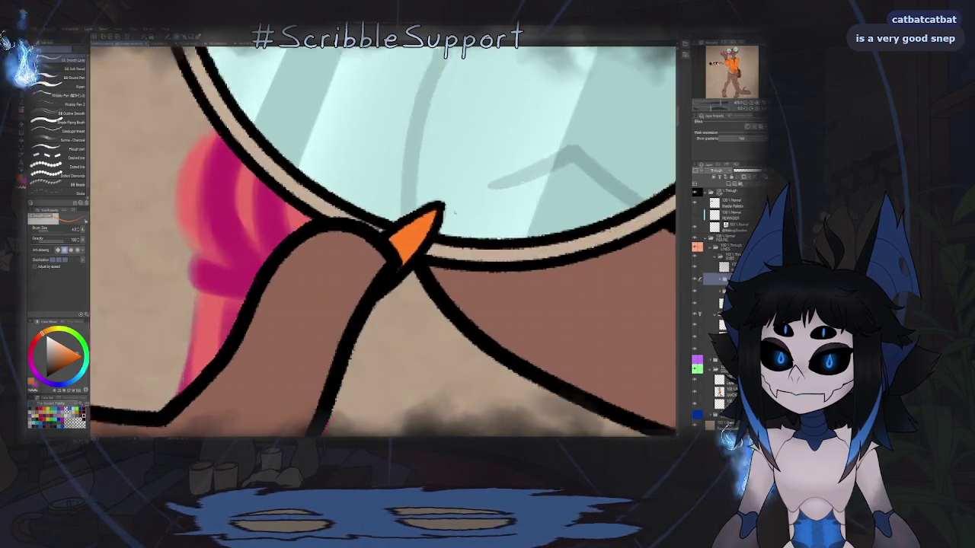
{"action": "scroll", "coordinate": [442, 202], "scroll_direction": "up", "scroll_amount": 2}
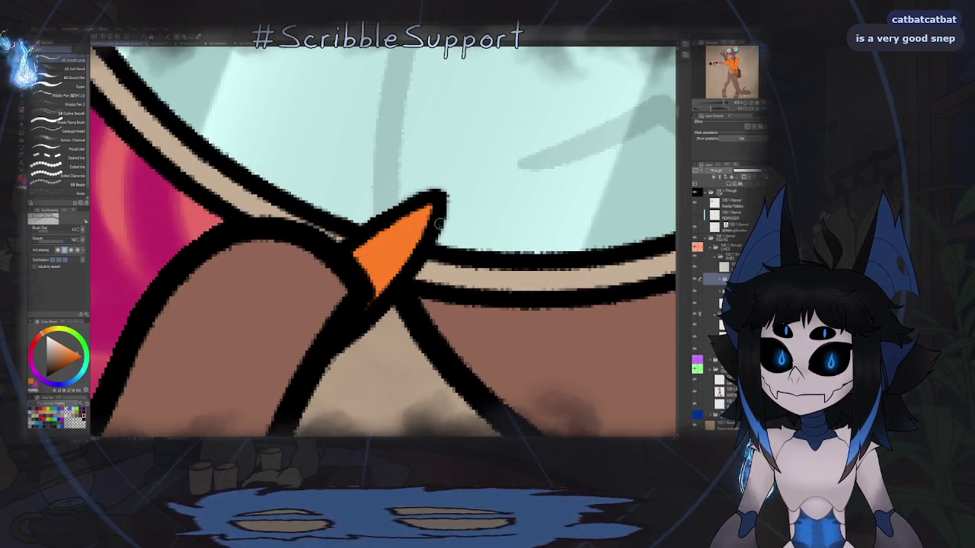
{"action": "scroll", "coordinate": [434, 233], "scroll_direction": "down", "scroll_amount": 1}
{"action": "scroll", "coordinate": [434, 233], "scroll_direction": "down", "scroll_amount": 5}
{"action": "scroll", "coordinate": [434, 233], "scroll_direction": "down", "scroll_amount": 3}
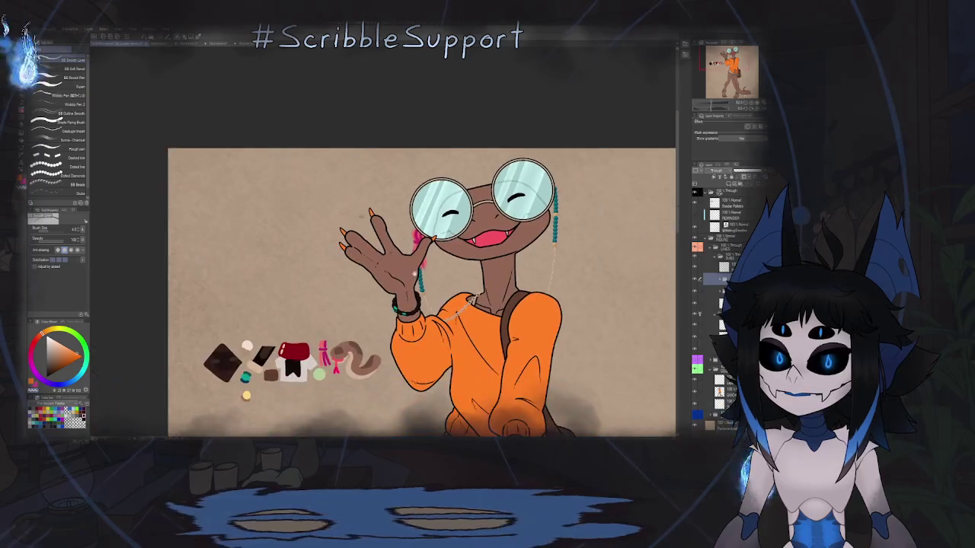
- Bring the feet into view and fill two right-foot toe claws orange
{"action": "scroll", "coordinate": [434, 233], "scroll_direction": "down", "scroll_amount": 2}
{"action": "left_click_drag", "start_coordinate": [461, 312], "coordinate": [423, 233]}
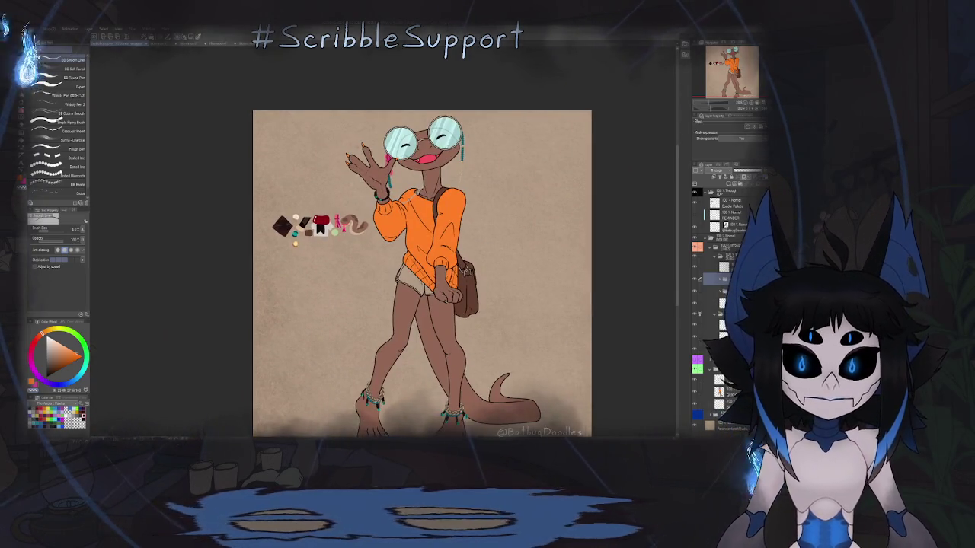
{"action": "key", "text": "g"}
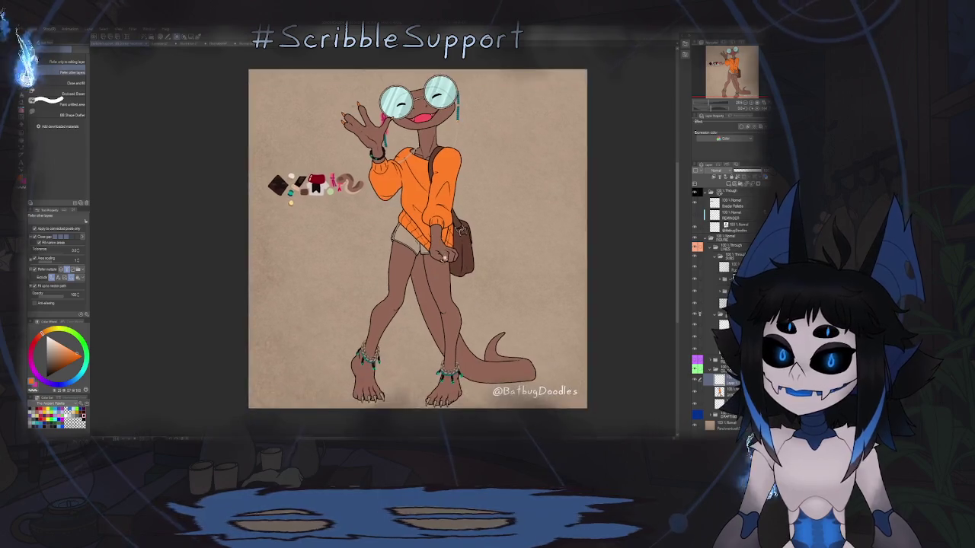
{"action": "scroll", "coordinate": [451, 315], "scroll_direction": "up", "scroll_amount": 5}
{"action": "scroll", "coordinate": [466, 285], "scroll_direction": "down", "scroll_amount": 5}
{"action": "left_click_drag", "start_coordinate": [466, 286], "coordinate": [466, 145]}
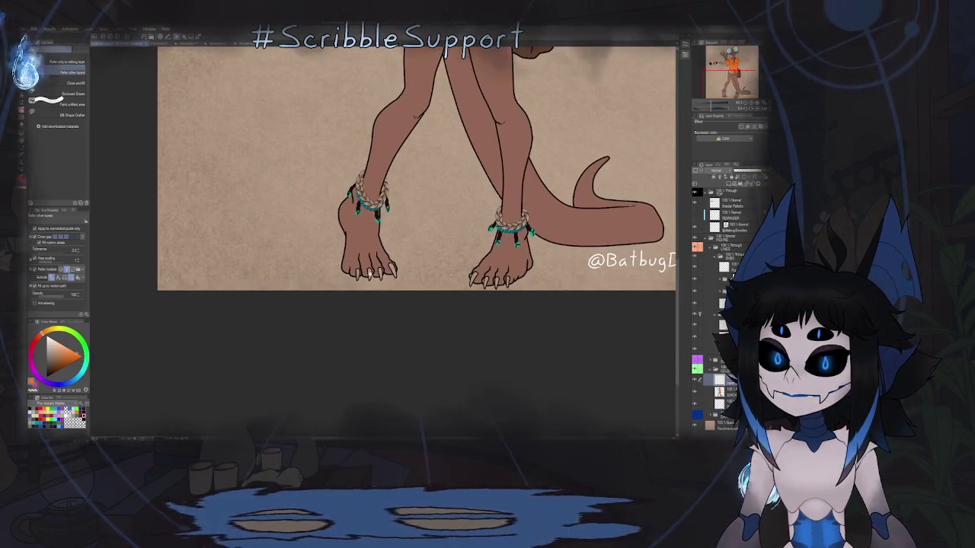
{"action": "scroll", "coordinate": [426, 228], "scroll_direction": "up", "scroll_amount": 5}
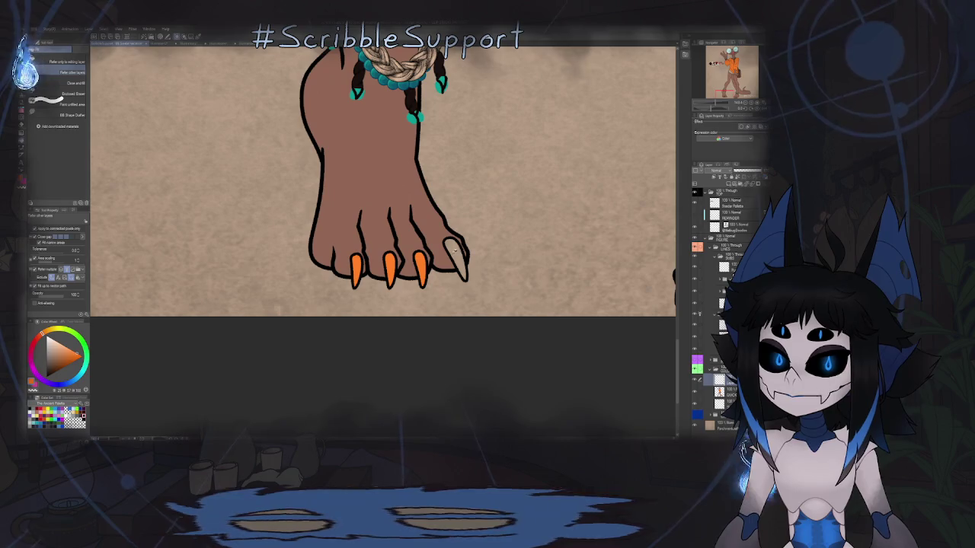
{"action": "scroll", "coordinate": [443, 266], "scroll_direction": "down", "scroll_amount": 3}
{"action": "scroll", "coordinate": [441, 266], "scroll_direction": "up", "scroll_amount": 2}
{"action": "left_click", "coordinate": [417, 287]}
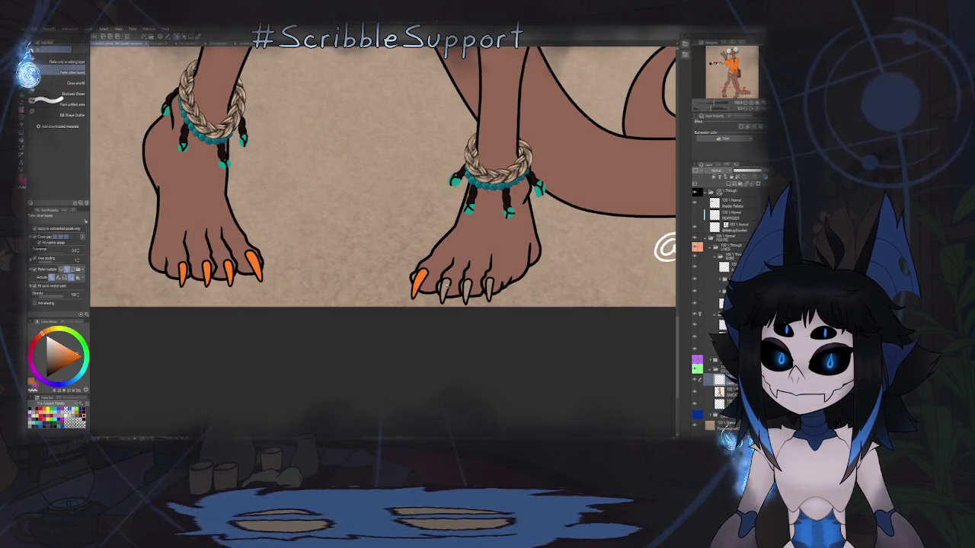
{"action": "left_click", "coordinate": [466, 289]}
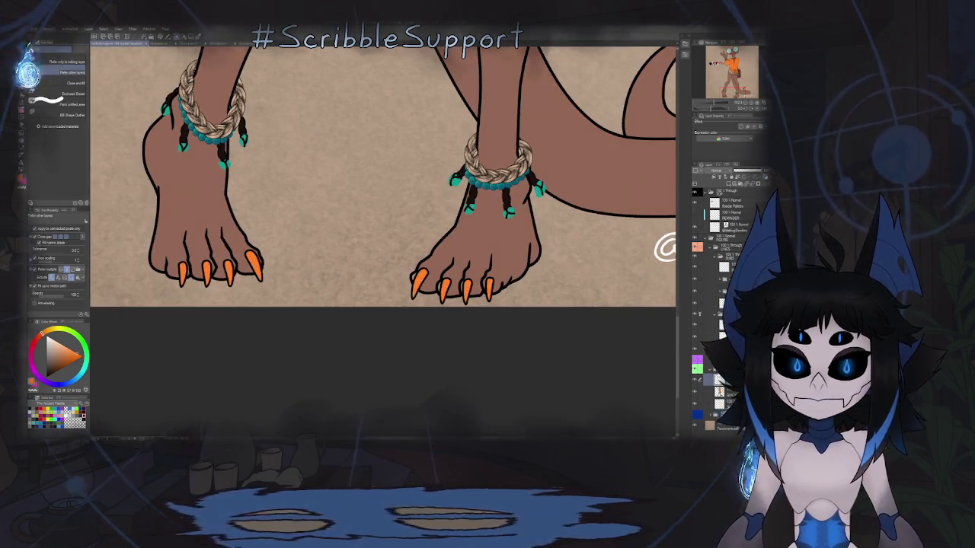
{"action": "scroll", "coordinate": [488, 289], "scroll_direction": "up", "scroll_amount": 3}
{"action": "scroll", "coordinate": [505, 302], "scroll_direction": "up", "scroll_amount": 1}
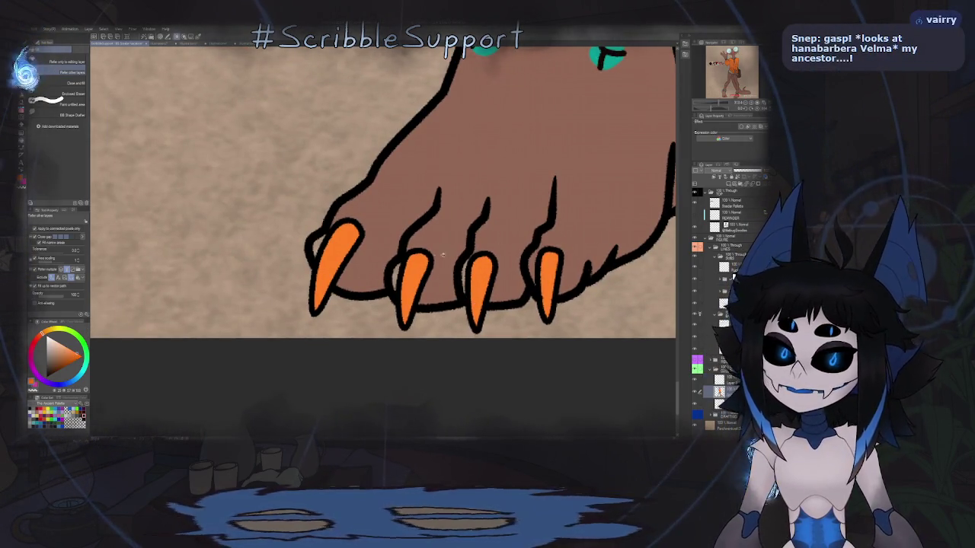
- Choose the Round Pen sub-tool and zoom around both feet to inspect the claws
{"action": "key", "text": "p"}
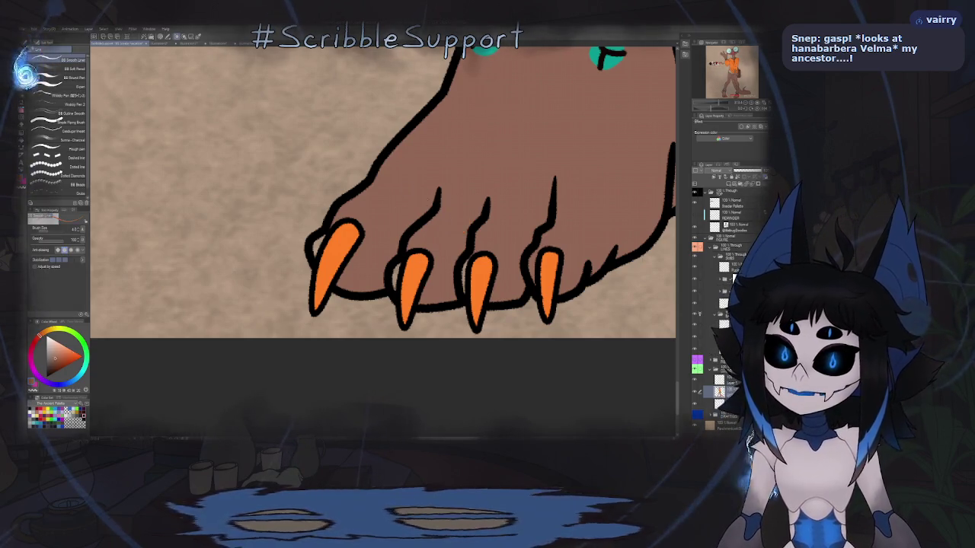
{"action": "scroll", "coordinate": [396, 278], "scroll_direction": "up", "scroll_amount": 2}
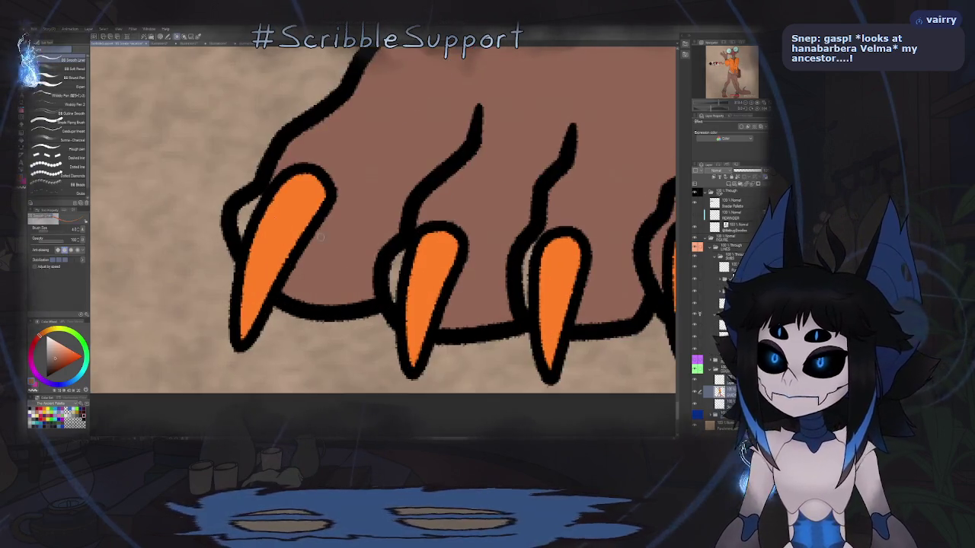
{"action": "left_click", "coordinate": [71, 79]}
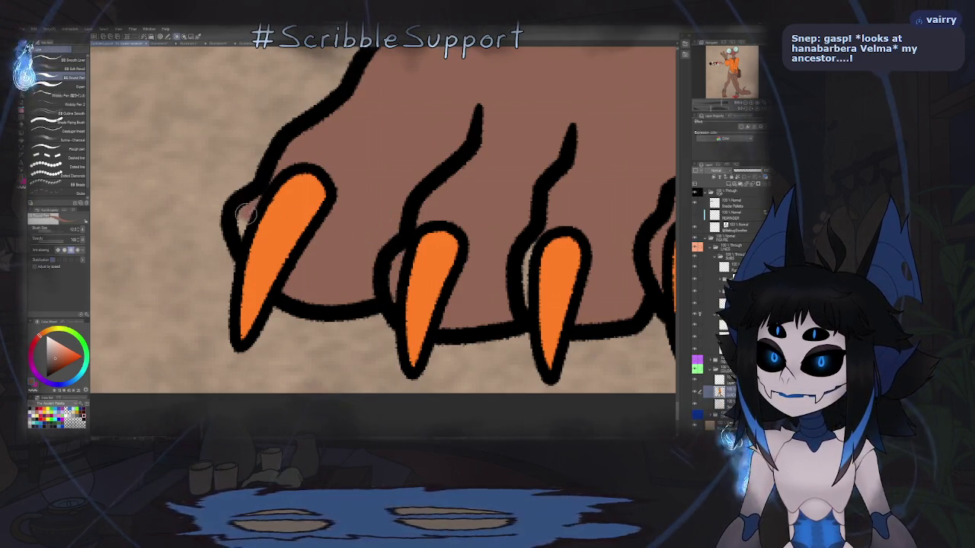
{"action": "scroll", "coordinate": [365, 187], "scroll_direction": "down", "scroll_amount": 2}
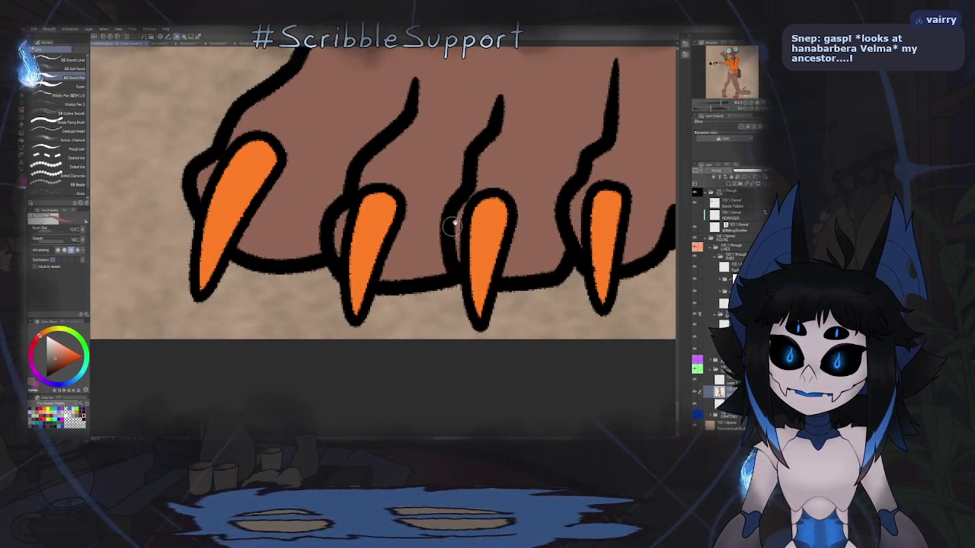
{"action": "scroll", "coordinate": [452, 225], "scroll_direction": "down", "scroll_amount": 5}
{"action": "scroll", "coordinate": [446, 244], "scroll_direction": "down", "scroll_amount": 2}
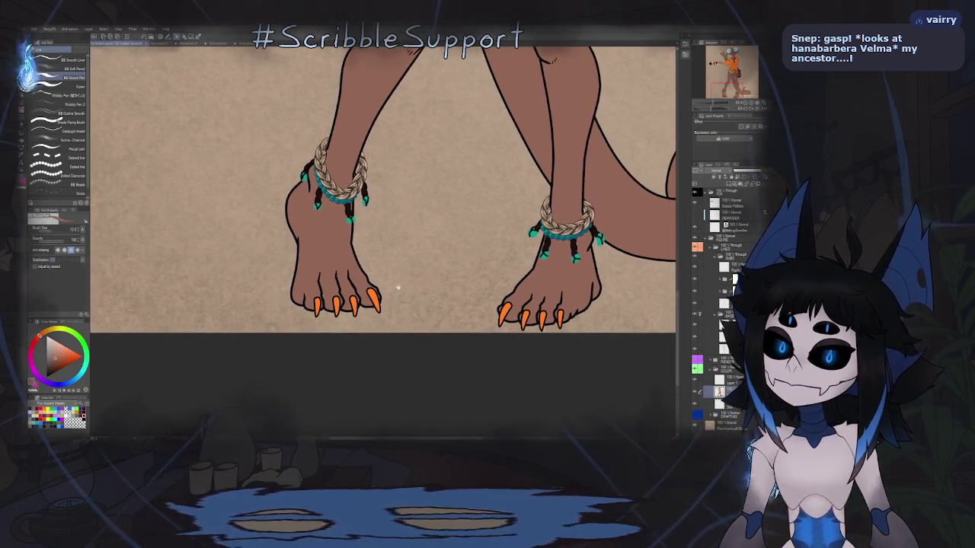
{"action": "scroll", "coordinate": [386, 308], "scroll_direction": "up", "scroll_amount": 5}
{"action": "scroll", "coordinate": [425, 210], "scroll_direction": "down", "scroll_amount": 5}
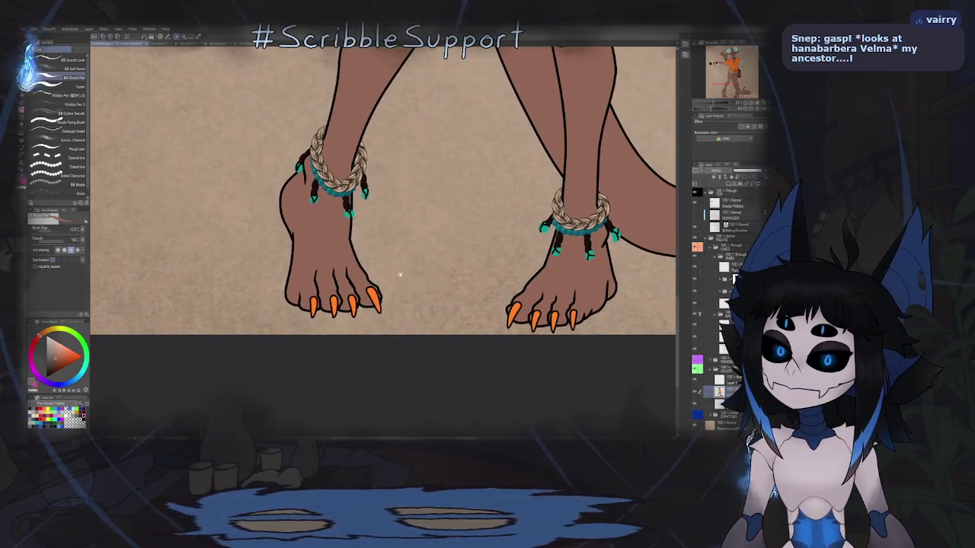
{"action": "scroll", "coordinate": [457, 209], "scroll_direction": "up", "scroll_amount": 2}
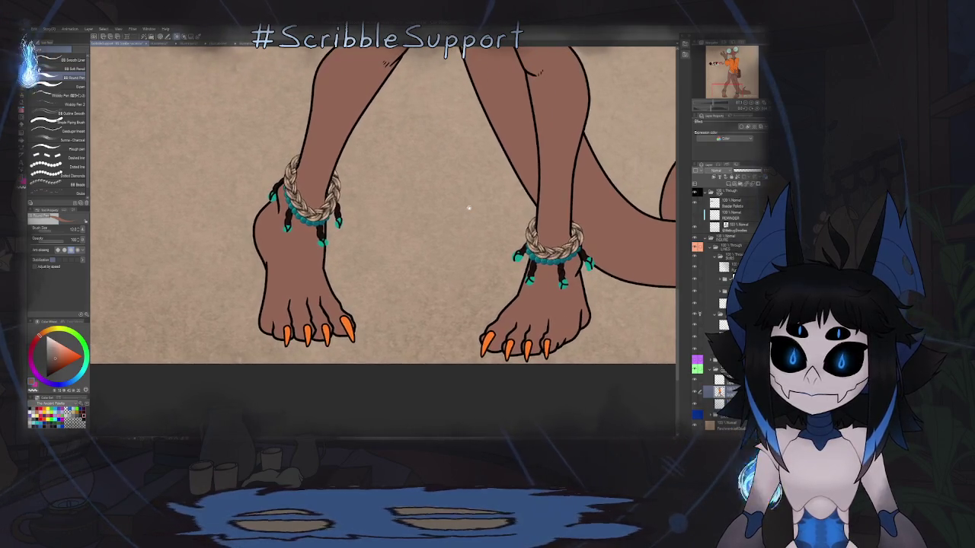
{"action": "scroll", "coordinate": [468, 210], "scroll_direction": "down", "scroll_amount": 2}
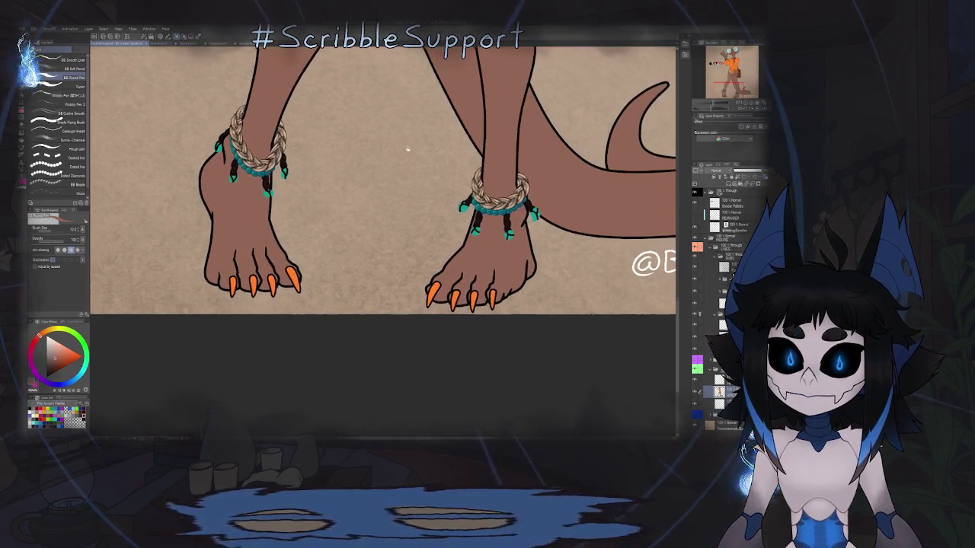
{"action": "scroll", "coordinate": [488, 310], "scroll_direction": "up", "scroll_amount": 5}
- Select the toe claw's vector outline and switch to Correct Line control points
{"action": "key", "text": "o"}
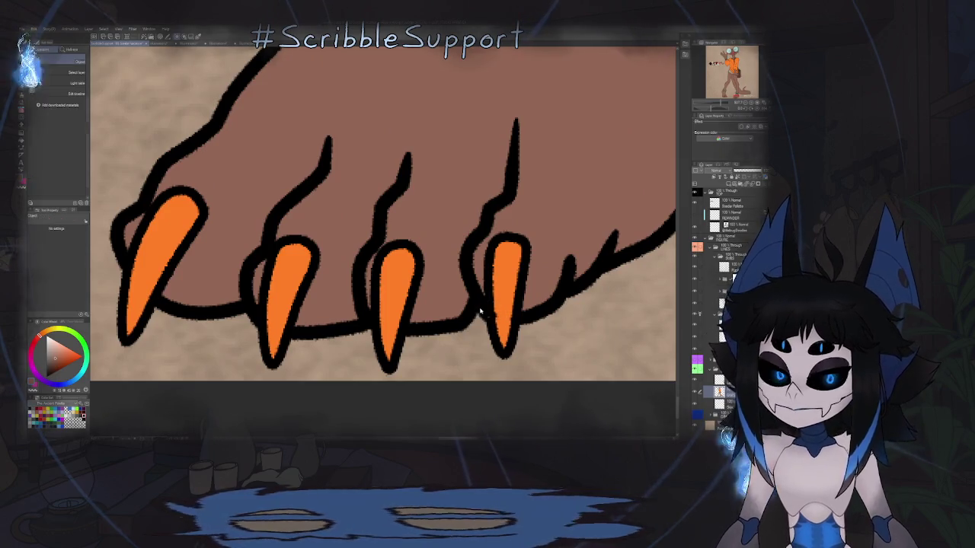
{"action": "left_click", "coordinate": [479, 305]}
{"action": "key", "text": "y"}
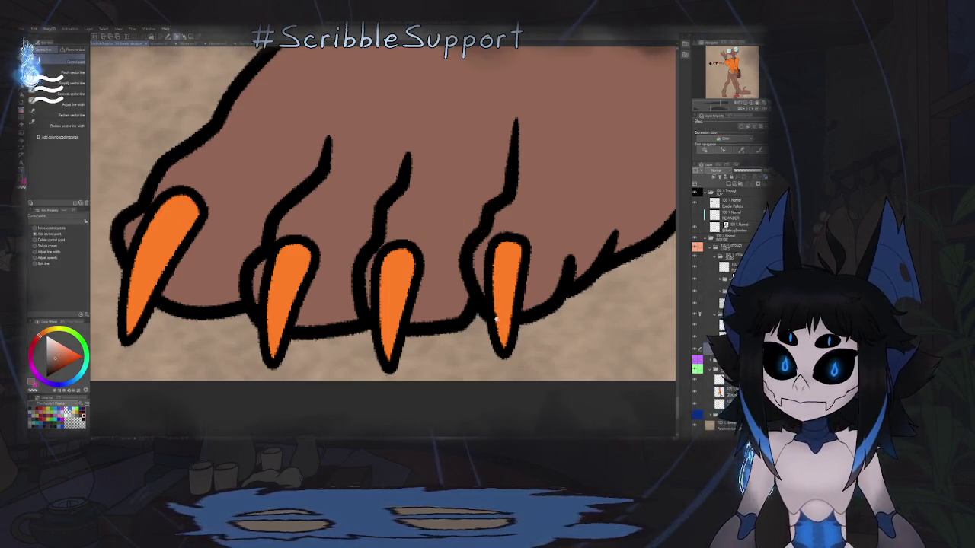
{"action": "scroll", "coordinate": [498, 329], "scroll_direction": "up", "scroll_amount": 3}
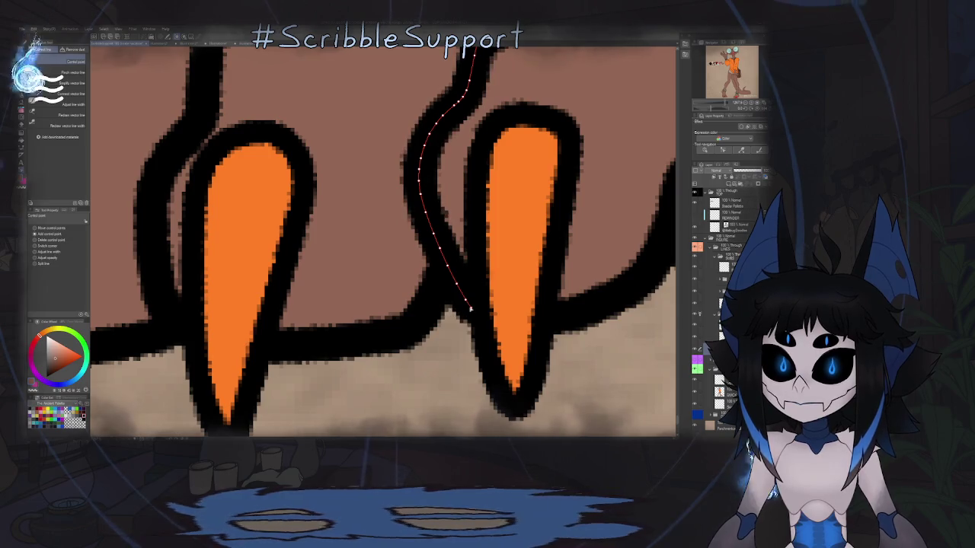
{"action": "scroll", "coordinate": [474, 294], "scroll_direction": "down", "scroll_amount": 5}
{"action": "scroll", "coordinate": [386, 306], "scroll_direction": "down", "scroll_amount": 3}
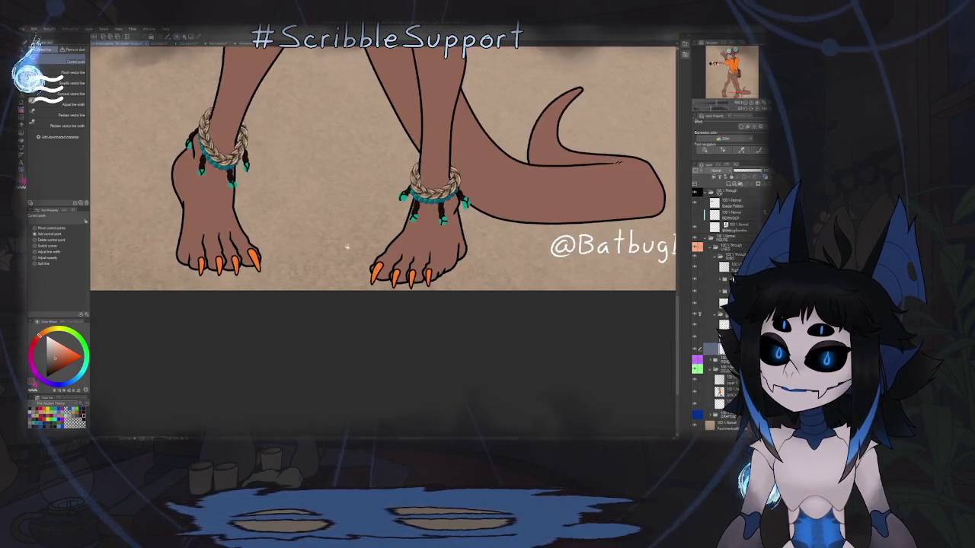
{"action": "scroll", "coordinate": [361, 276], "scroll_direction": "up", "scroll_amount": 1}
{"action": "scroll", "coordinate": [420, 223], "scroll_direction": "up", "scroll_amount": 2}
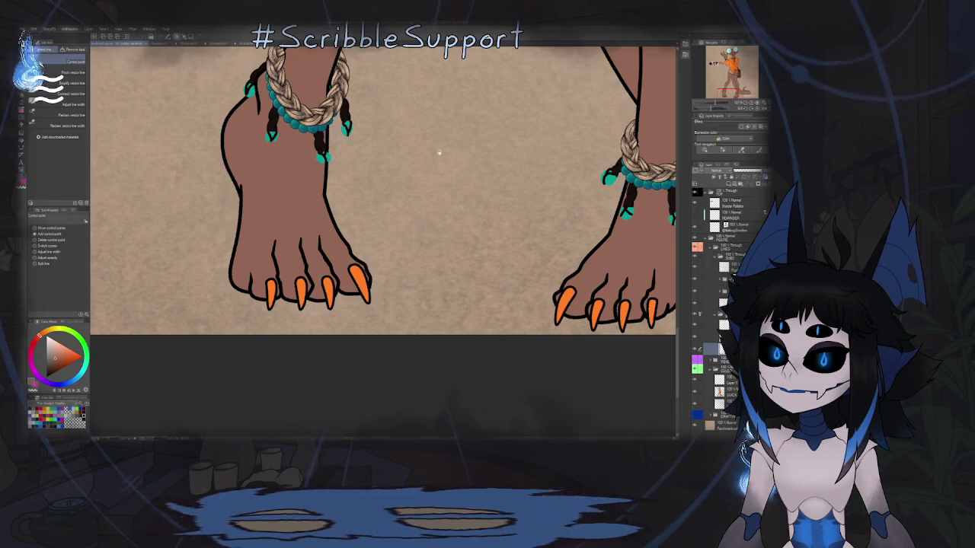
{"action": "scroll", "coordinate": [419, 224], "scroll_direction": "up", "scroll_amount": 5}
{"action": "scroll", "coordinate": [396, 244], "scroll_direction": "up", "scroll_amount": 5}
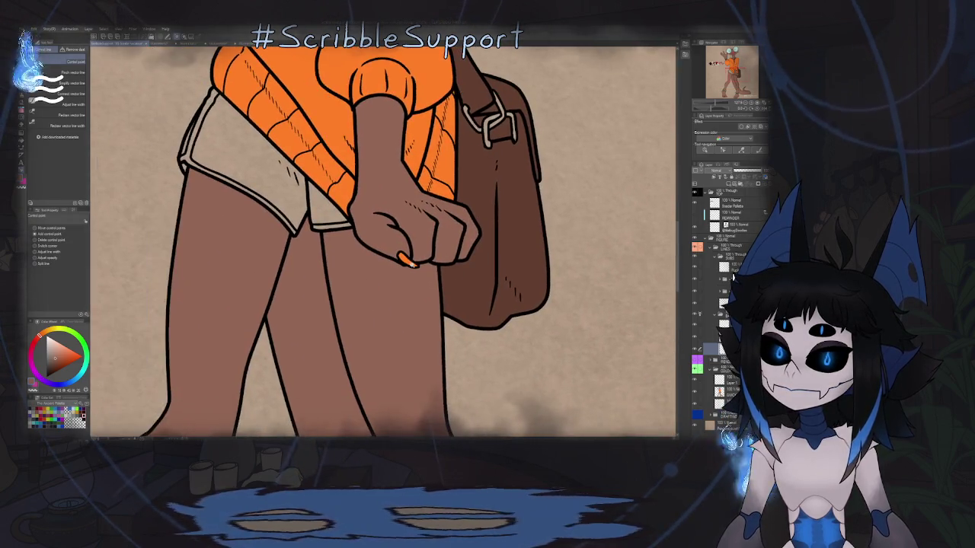
{"action": "scroll", "coordinate": [370, 265], "scroll_direction": "up", "scroll_amount": 5}
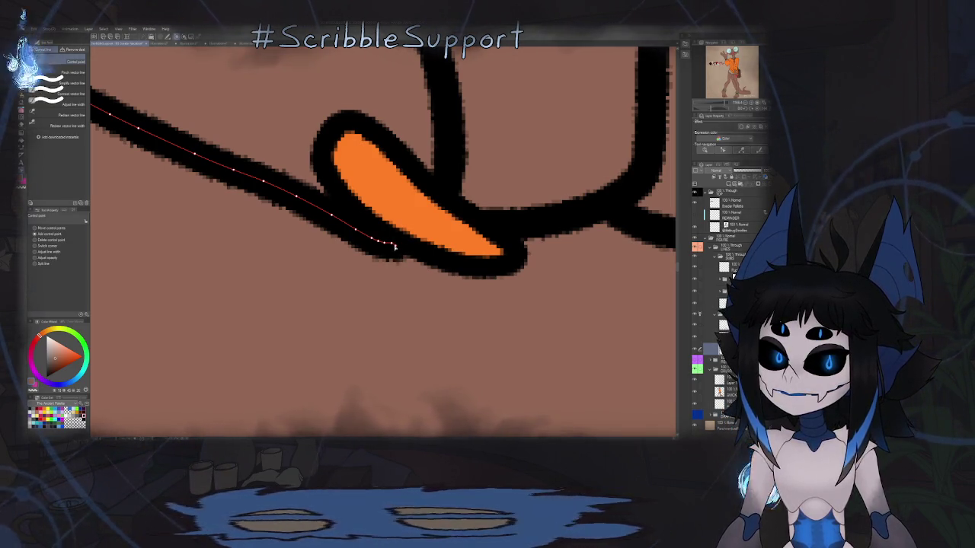
- Zoom over the toe claw and the bag hand's fingernail outlines to check their shape
{"action": "scroll", "coordinate": [395, 247], "scroll_direction": "down", "scroll_amount": 2}
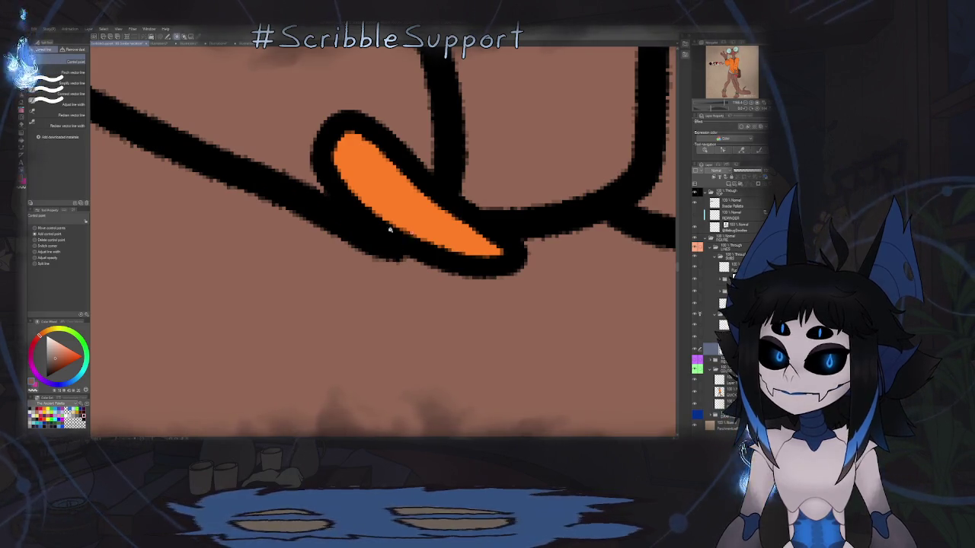
{"action": "scroll", "coordinate": [395, 247], "scroll_direction": "down", "scroll_amount": 5}
{"action": "scroll", "coordinate": [395, 247], "scroll_direction": "down", "scroll_amount": 3}
{"action": "scroll", "coordinate": [395, 248], "scroll_direction": "down", "scroll_amount": 2}
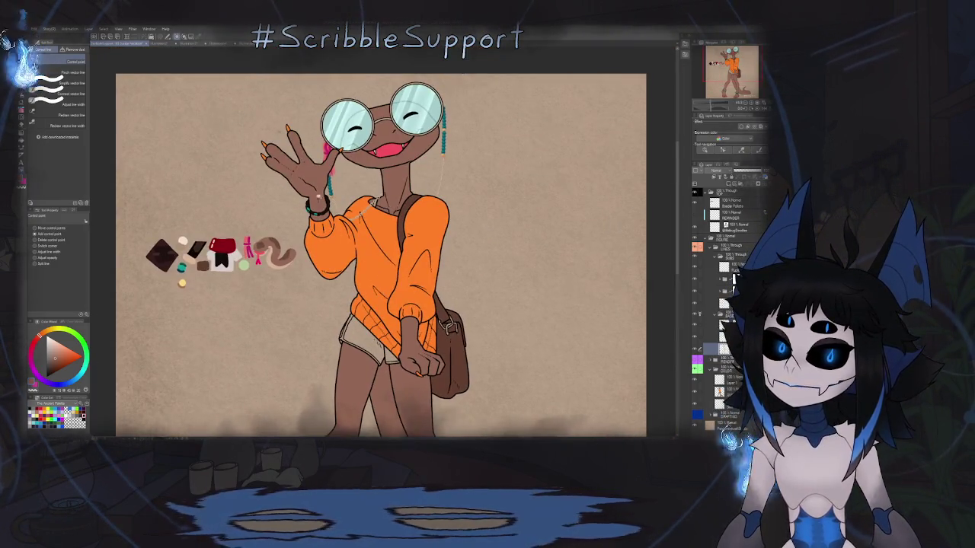
{"action": "scroll", "coordinate": [304, 141], "scroll_direction": "up", "scroll_amount": 1}
{"action": "scroll", "coordinate": [305, 141], "scroll_direction": "up", "scroll_amount": 1}
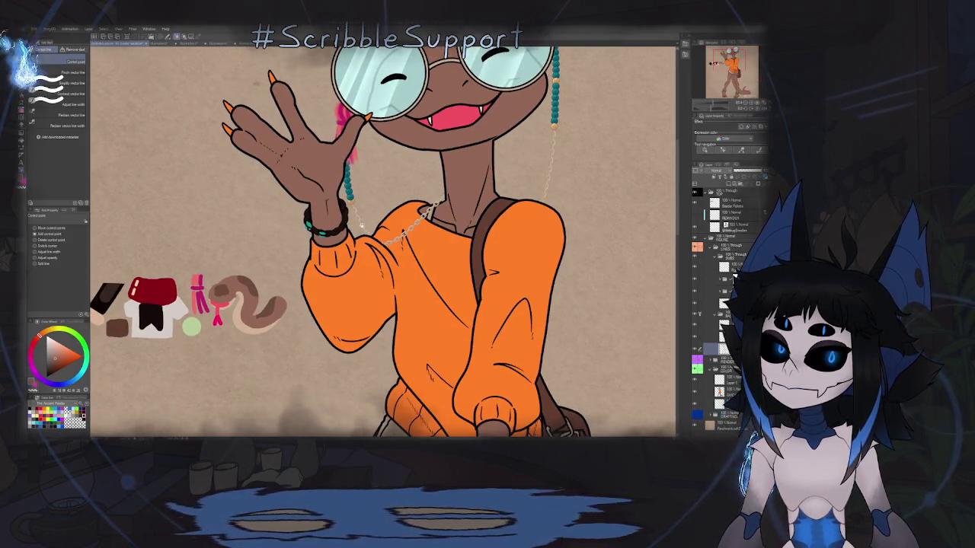
{"action": "scroll", "coordinate": [396, 115], "scroll_direction": "down", "scroll_amount": 1}
{"action": "scroll", "coordinate": [396, 114], "scroll_direction": "down", "scroll_amount": 1}
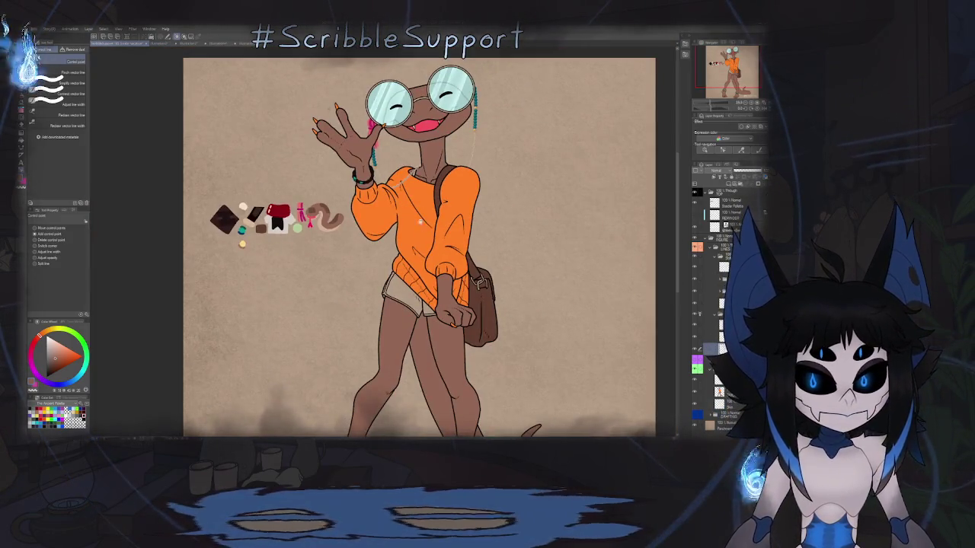
{"action": "scroll", "coordinate": [388, 99], "scroll_direction": "down", "scroll_amount": 1}
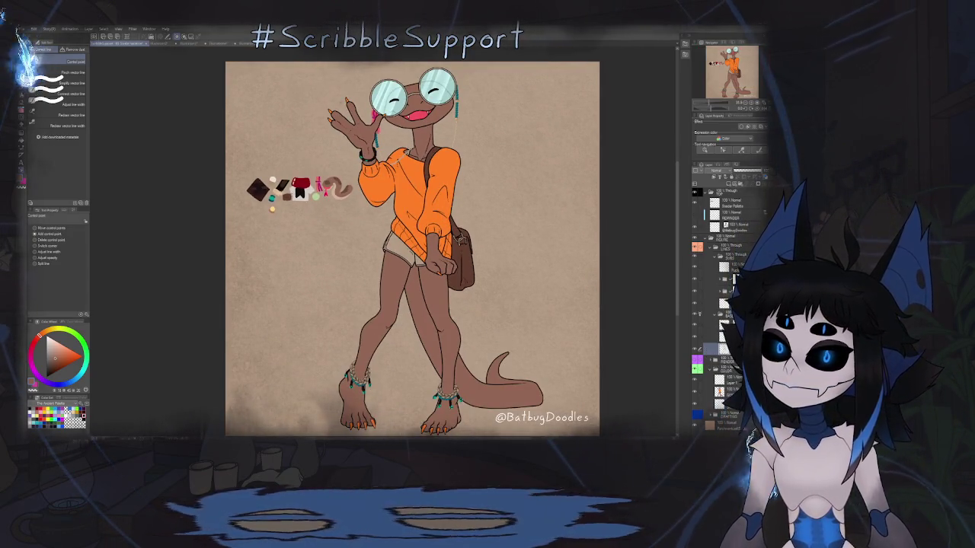
{"action": "scroll", "coordinate": [278, 190], "scroll_direction": "up", "scroll_amount": 4}
- With the Pen tool active, zoom in to inspect the necklace chain and bag buckle
{"action": "key", "text": "p"}
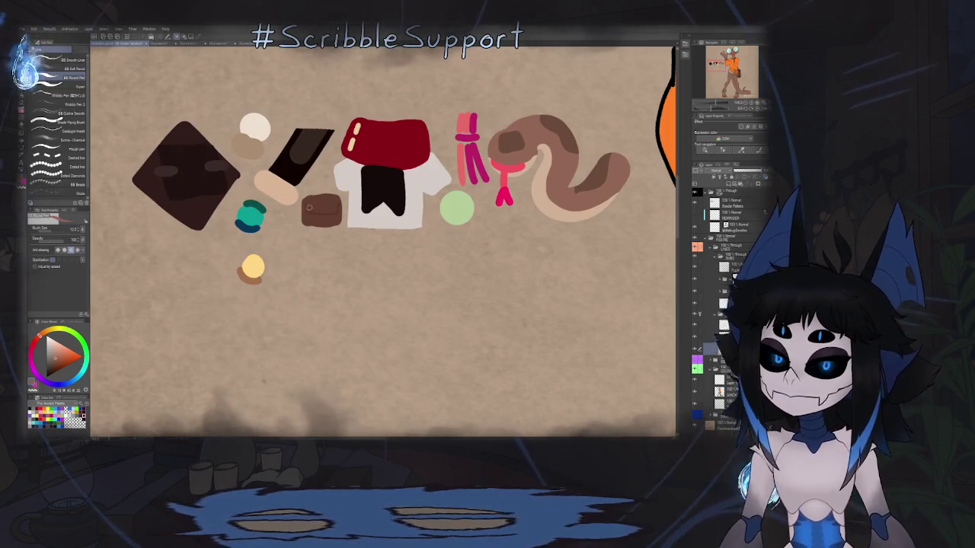
{"action": "scroll", "coordinate": [256, 209], "scroll_direction": "down", "scroll_amount": 4}
{"action": "scroll", "coordinate": [424, 157], "scroll_direction": "up", "scroll_amount": 5}
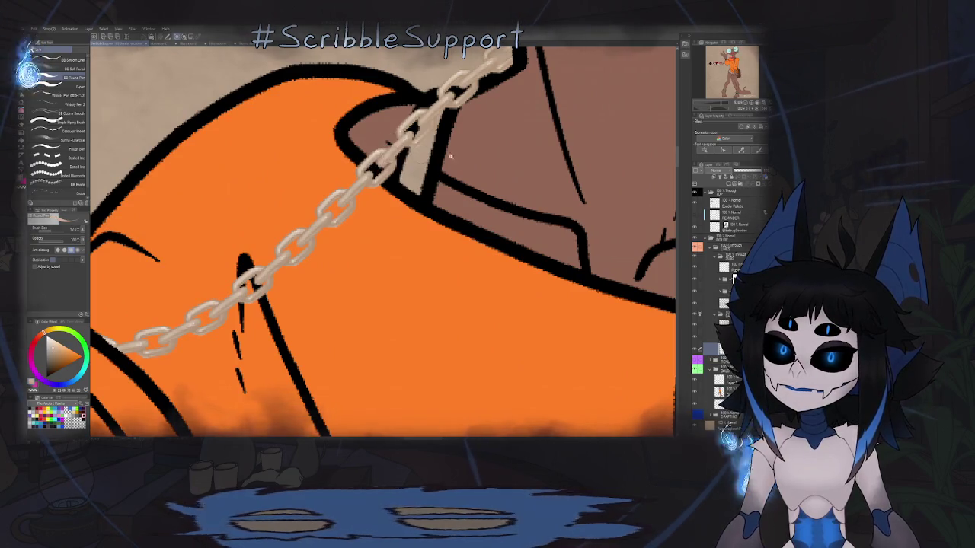
{"action": "scroll", "coordinate": [387, 155], "scroll_direction": "down", "scroll_amount": 5}
- Select the Fill tool and open the colour settings to define a near-black colour
{"action": "key", "text": "g"}
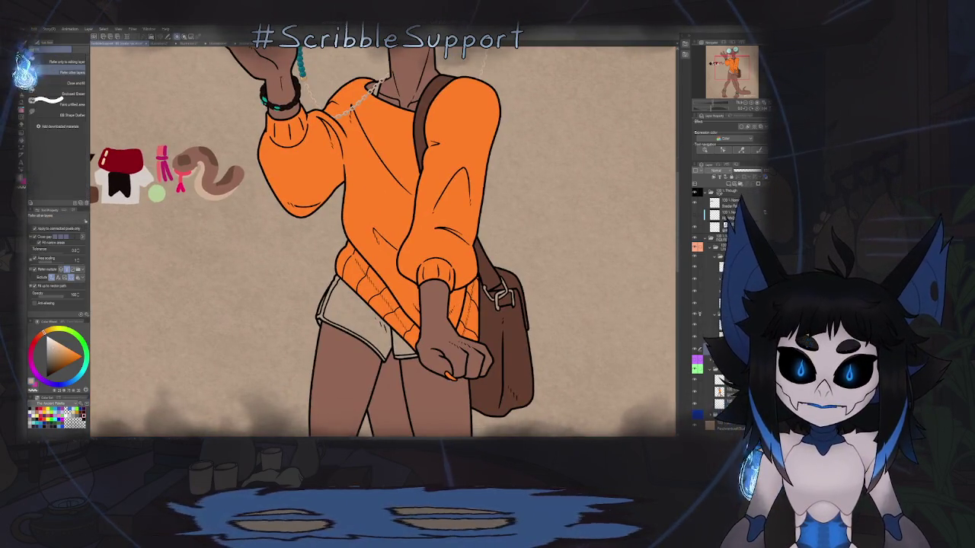
{"action": "scroll", "coordinate": [439, 218], "scroll_direction": "up", "scroll_amount": 2}
{"action": "scroll", "coordinate": [439, 219], "scroll_direction": "up", "scroll_amount": 3}
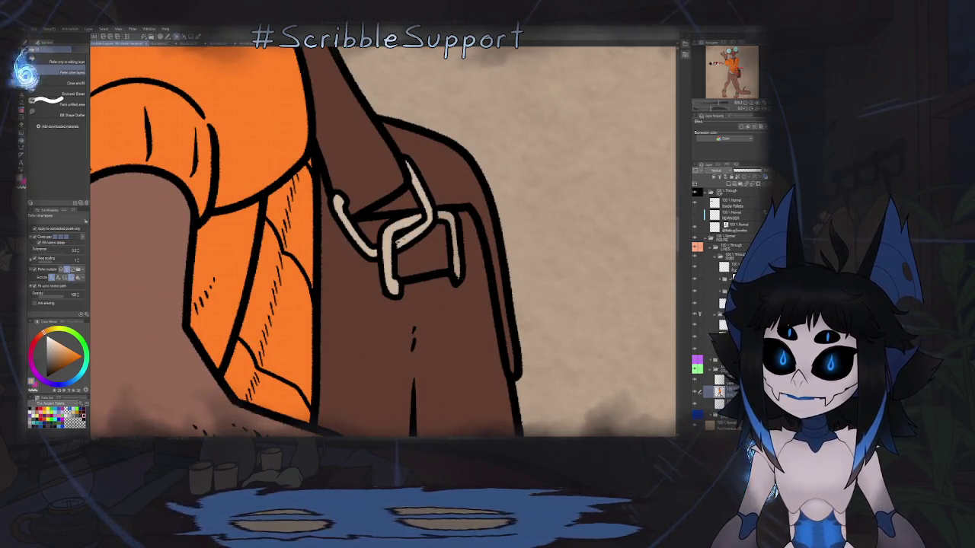
{"action": "scroll", "coordinate": [445, 232], "scroll_direction": "down", "scroll_amount": 2}
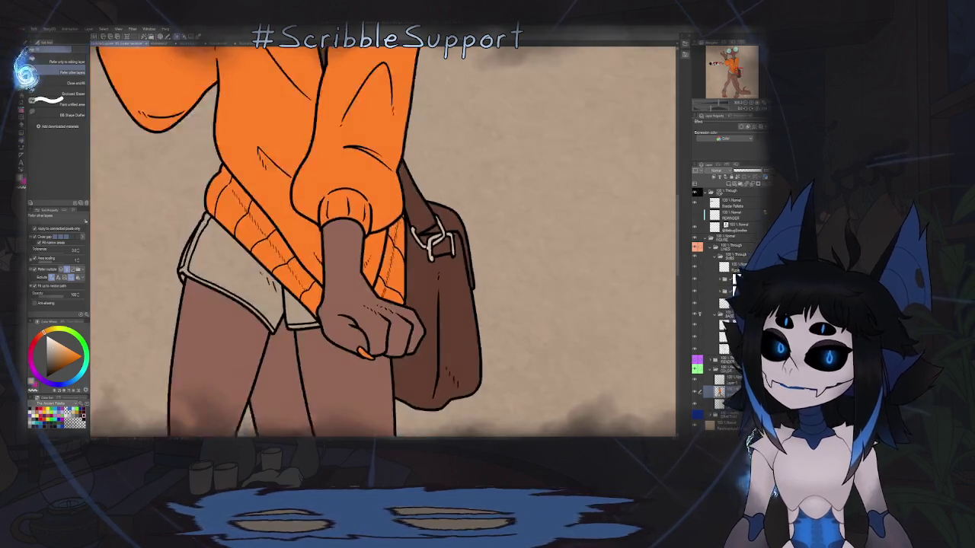
{"action": "scroll", "coordinate": [411, 251], "scroll_direction": "down", "scroll_amount": 3}
{"action": "scroll", "coordinate": [397, 259], "scroll_direction": "up", "scroll_amount": 2}
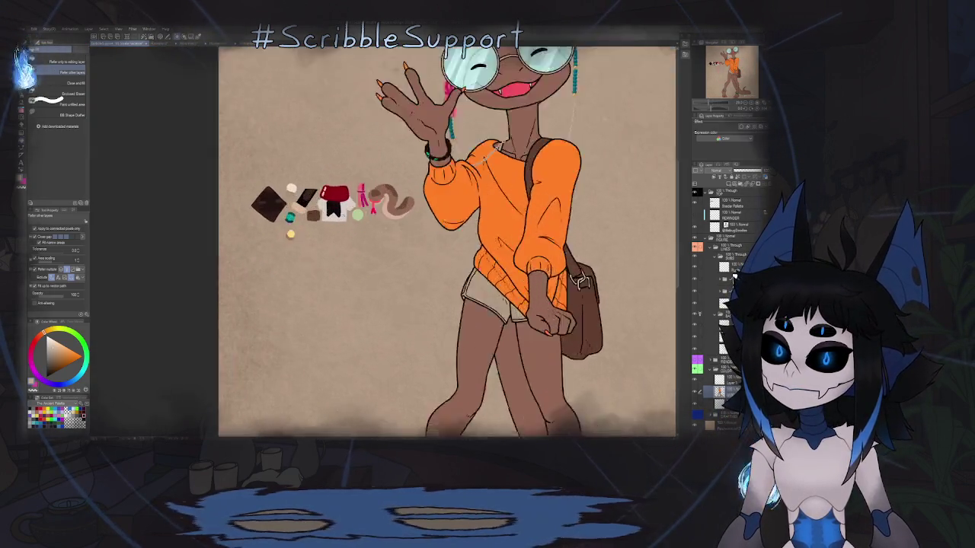
{"action": "scroll", "coordinate": [279, 271], "scroll_direction": "up", "scroll_amount": 2}
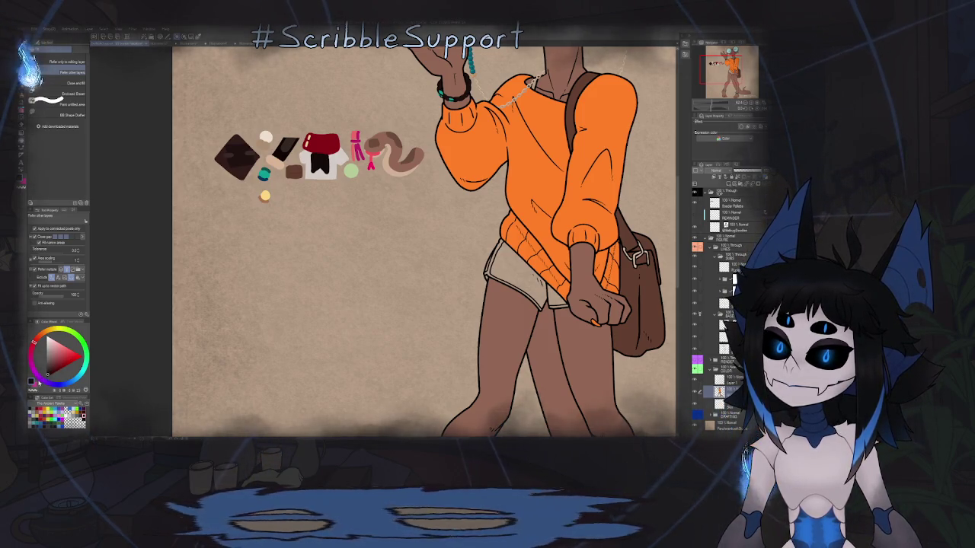
{"action": "left_click", "coordinate": [32, 379]}
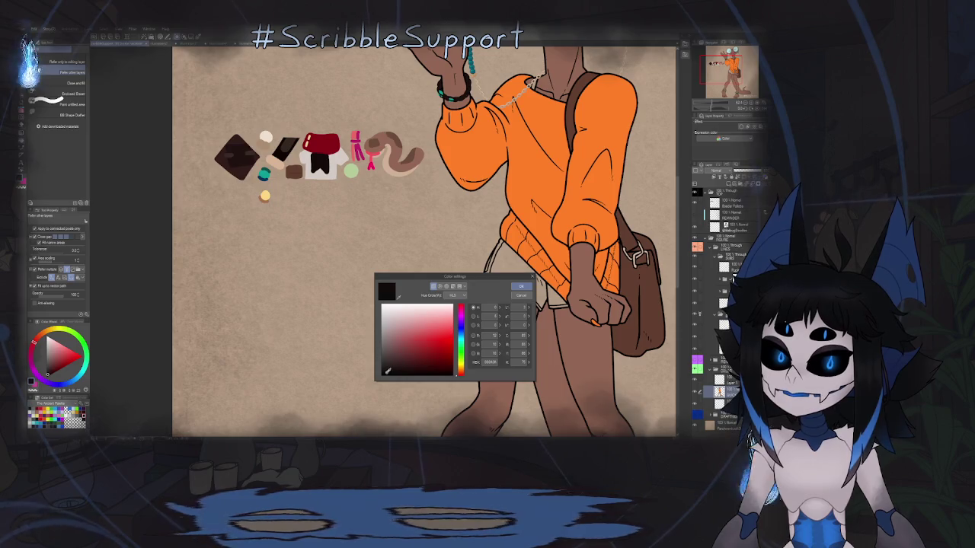
- Confirm the near-black colour and fill the shorts, including the white gap beneath them
{"action": "key", "text": "Return"}
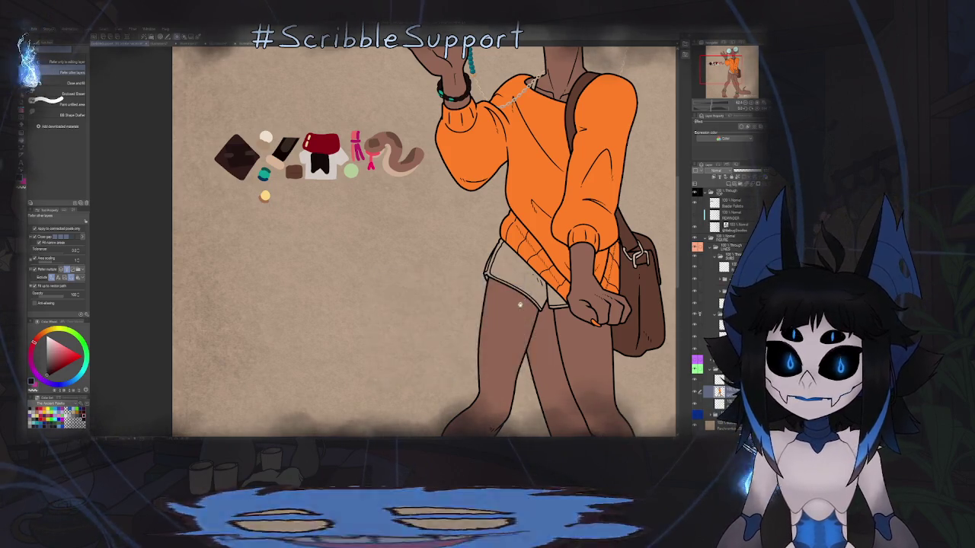
{"action": "scroll", "coordinate": [436, 202], "scroll_direction": "up", "scroll_amount": 3}
{"action": "left_click", "coordinate": [436, 202]}
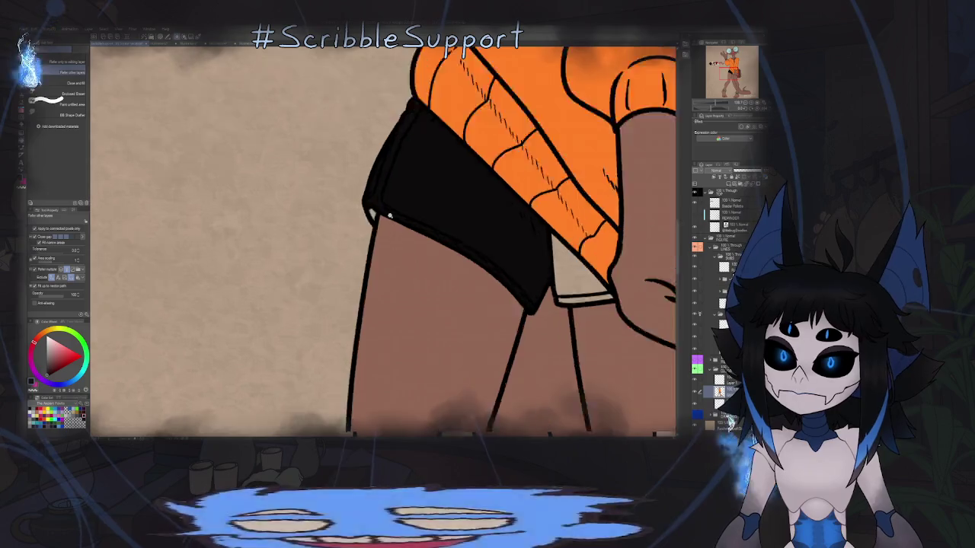
{"action": "scroll", "coordinate": [436, 200], "scroll_direction": "up", "scroll_amount": 4}
{"action": "scroll", "coordinate": [434, 198], "scroll_direction": "down", "scroll_amount": 2}
{"action": "scroll", "coordinate": [434, 197], "scroll_direction": "down", "scroll_amount": 2}
{"action": "left_click", "coordinate": [544, 278]}
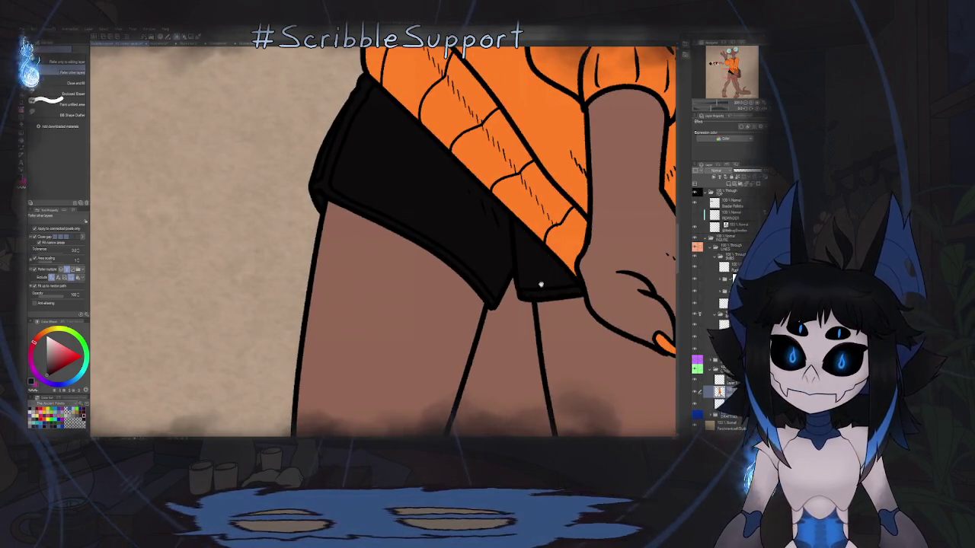
{"action": "scroll", "coordinate": [544, 278], "scroll_direction": "down", "scroll_amount": 3}
{"action": "scroll", "coordinate": [544, 278], "scroll_direction": "down", "scroll_amount": 2}
{"action": "scroll", "coordinate": [462, 249], "scroll_direction": "up", "scroll_amount": 5}
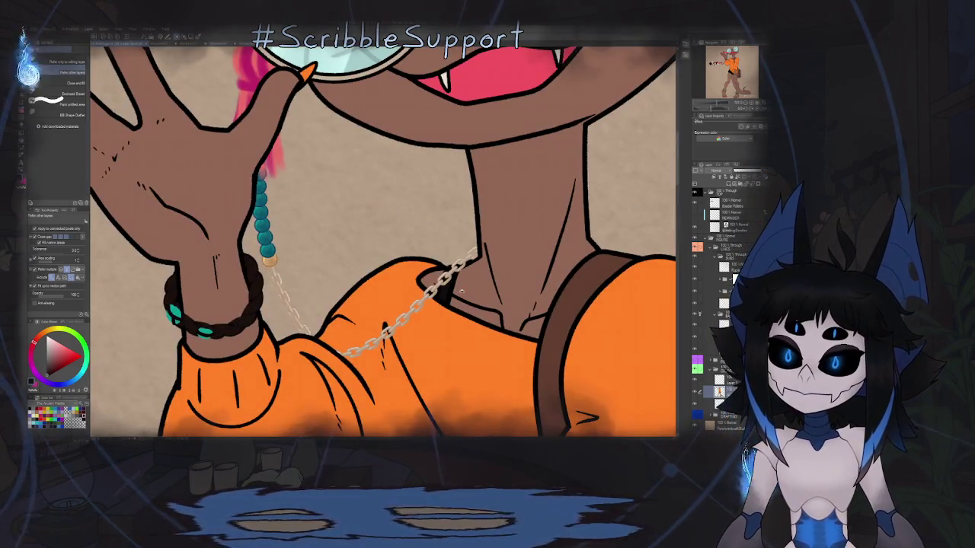
{"action": "scroll", "coordinate": [457, 274], "scroll_direction": "down", "scroll_amount": 5}
{"action": "scroll", "coordinate": [464, 244], "scroll_direction": "up", "scroll_amount": 2}
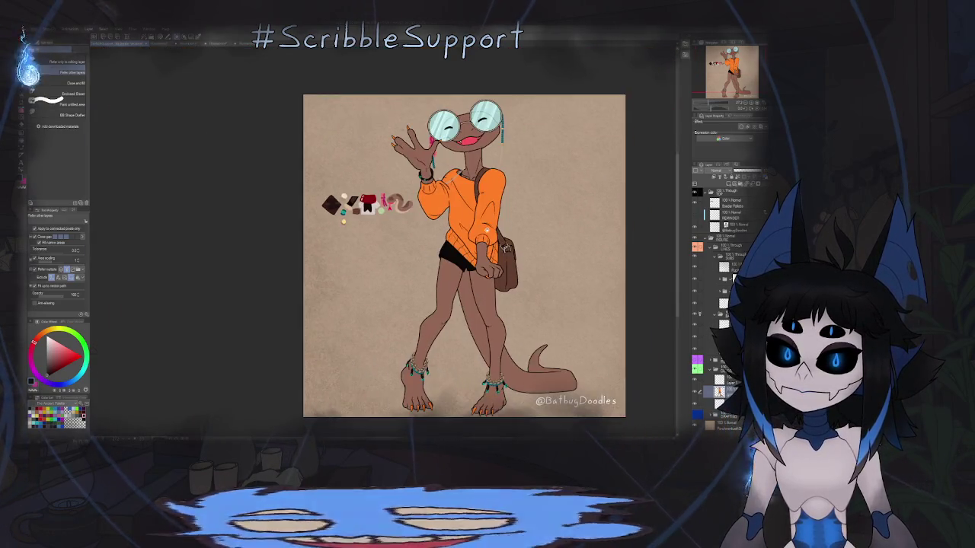
{"action": "scroll", "coordinate": [466, 218], "scroll_direction": "up", "scroll_amount": 3}
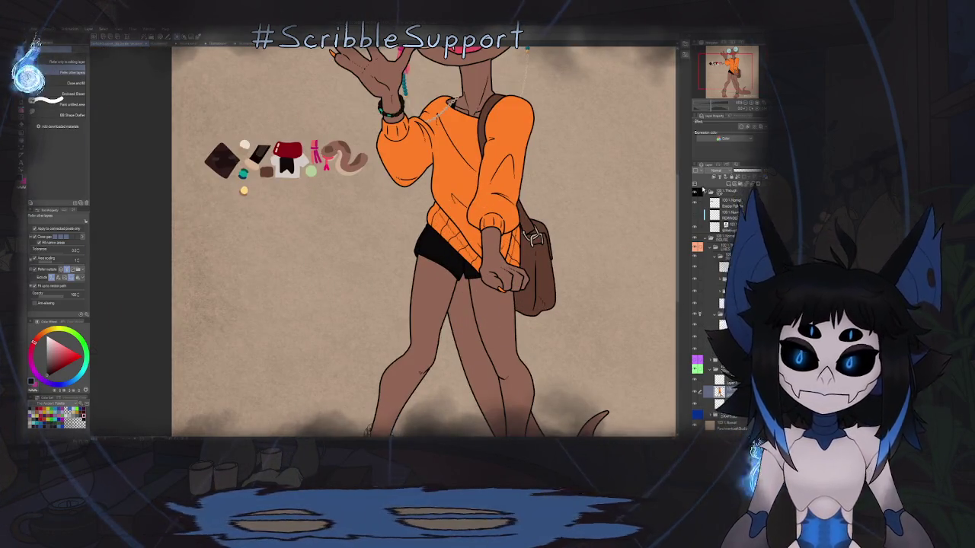
- Switch to a pen brush and frame the shorts' left corner up close
{"action": "key", "text": "p"}
{"action": "scroll", "coordinate": [319, 157], "scroll_direction": "up", "scroll_amount": 3}
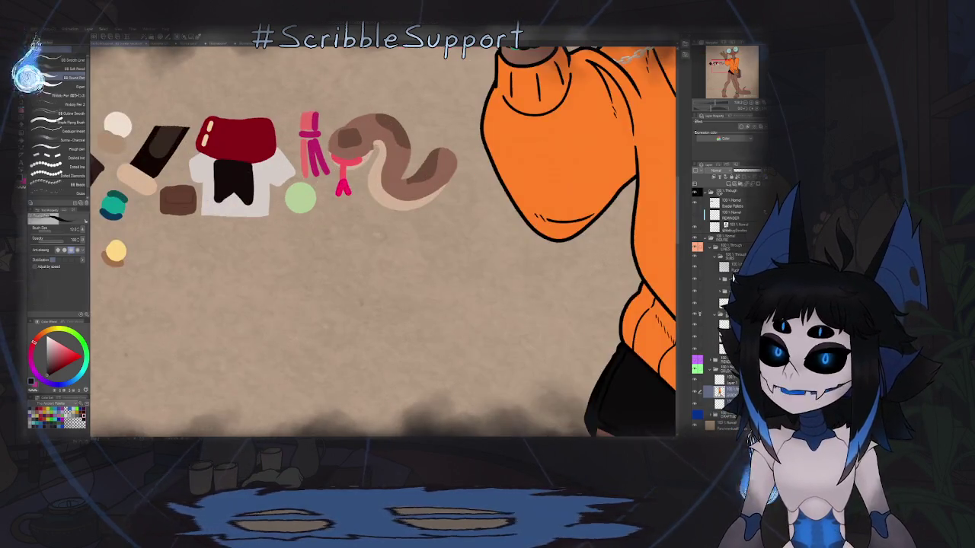
{"action": "scroll", "coordinate": [503, 220], "scroll_direction": "down", "scroll_amount": 3}
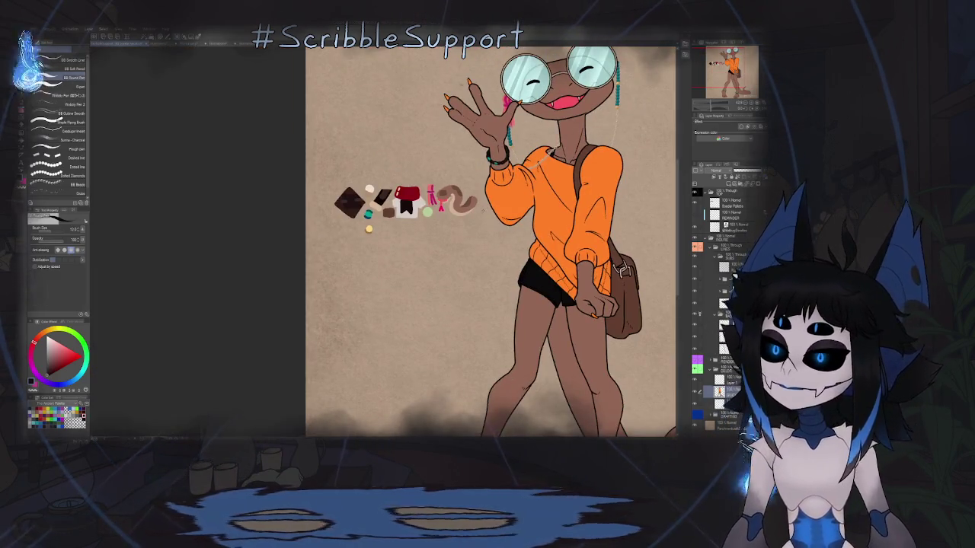
{"action": "mouse_move", "coordinate": [387, 201]}
{"action": "left_mouse_down"}
{"action": "mouse_move", "coordinate": [346, 186]}
{"action": "mouse_move", "coordinate": [325, 136]}
{"action": "left_mouse_up"}
{"action": "scroll", "coordinate": [455, 183], "scroll_direction": "up", "scroll_amount": 5}
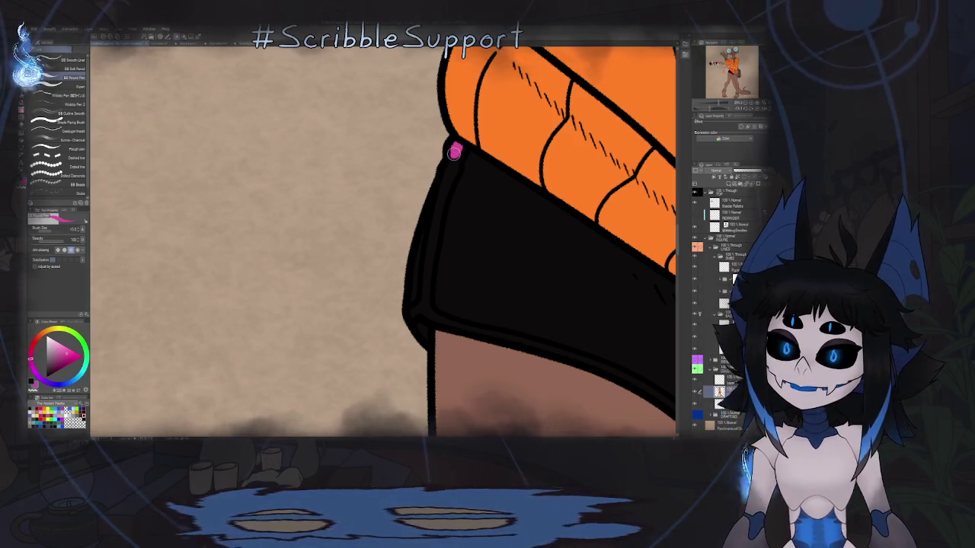
- Paint pink trim along the shorts' hems, rotating the view to follow them
{"action": "left_click_drag", "start_coordinate": [456, 149], "coordinate": [424, 307]}
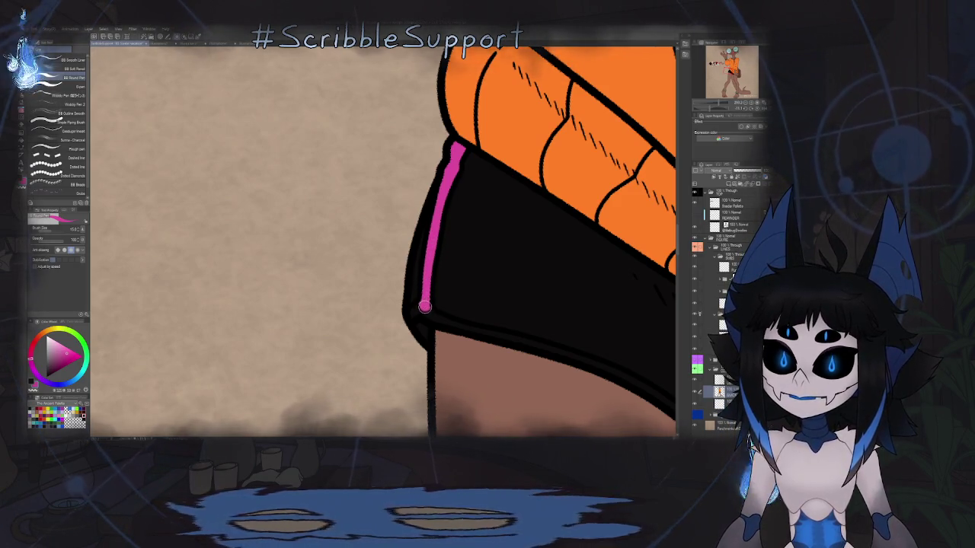
{"action": "mouse_move", "coordinate": [452, 285]}
{"action": "left_mouse_down"}
{"action": "mouse_move", "coordinate": [474, 331]}
{"action": "mouse_move", "coordinate": [407, 159]}
{"action": "mouse_move", "coordinate": [383, 159]}
{"action": "mouse_move", "coordinate": [389, 96]}
{"action": "left_mouse_up"}
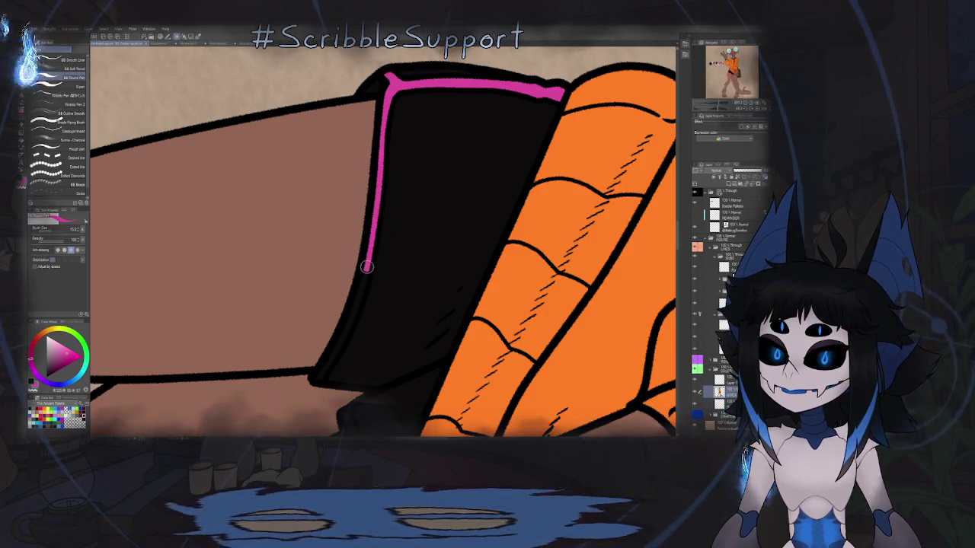
{"action": "mouse_move", "coordinate": [366, 267]}
{"action": "left_mouse_down"}
{"action": "mouse_move", "coordinate": [393, 163]}
{"action": "mouse_move", "coordinate": [387, 108]}
{"action": "left_mouse_up"}
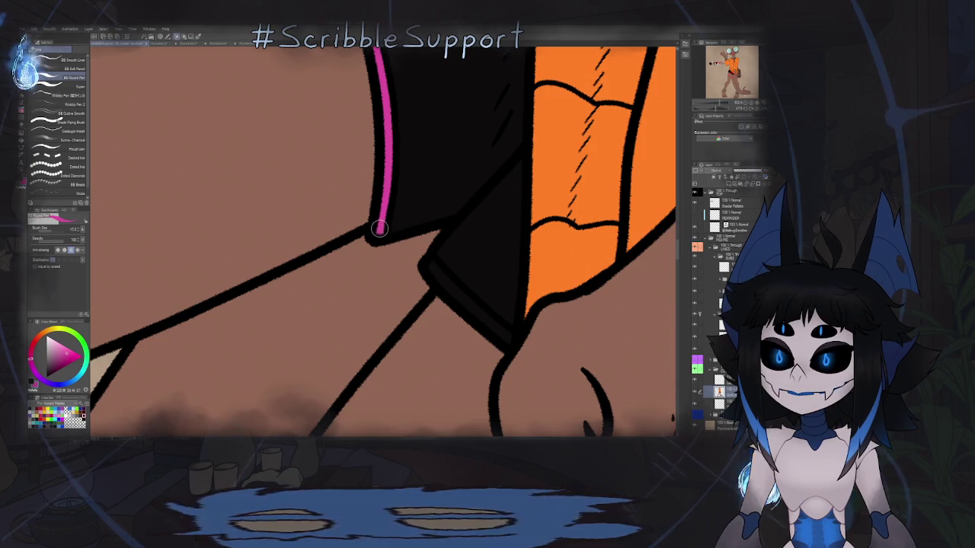
- Zoom in and out to check the magenta trim on both shorts legs
{"action": "scroll", "coordinate": [379, 229], "scroll_direction": "down", "scroll_amount": 2}
{"action": "scroll", "coordinate": [396, 217], "scroll_direction": "down", "scroll_amount": 2}
{"action": "scroll", "coordinate": [442, 190], "scroll_direction": "down", "scroll_amount": 1}
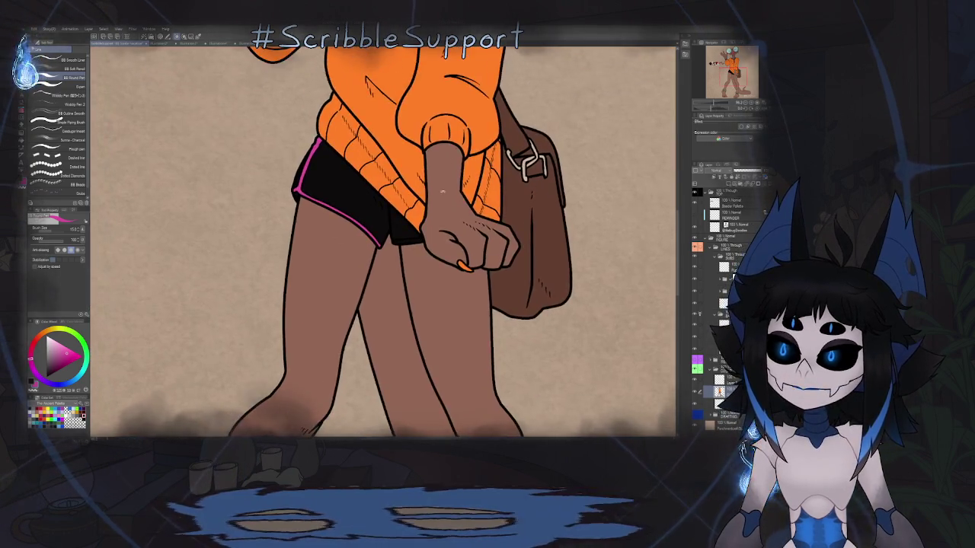
{"action": "scroll", "coordinate": [441, 192], "scroll_direction": "up", "scroll_amount": 2}
{"action": "scroll", "coordinate": [419, 228], "scroll_direction": "up", "scroll_amount": 2}
{"action": "scroll", "coordinate": [403, 252], "scroll_direction": "up", "scroll_amount": 1}
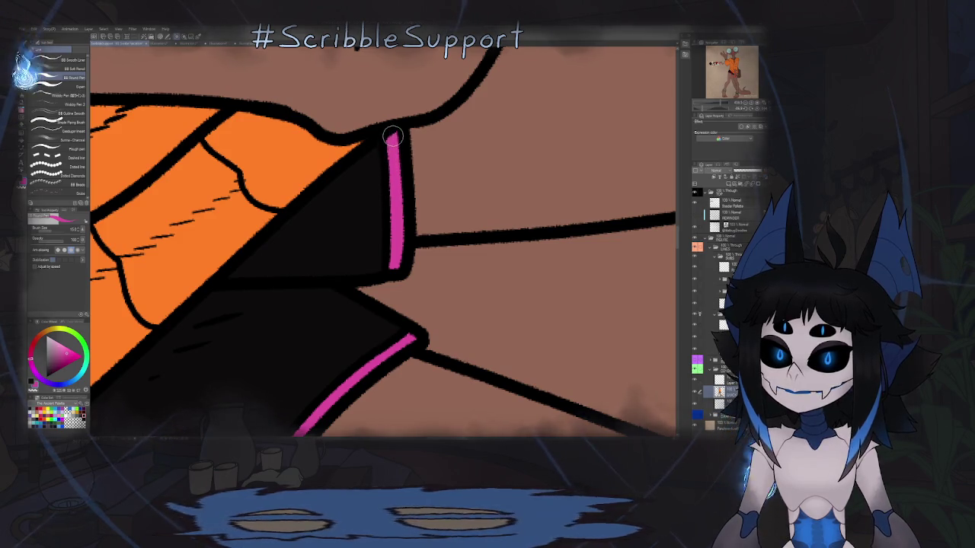
{"action": "scroll", "coordinate": [391, 135], "scroll_direction": "down", "scroll_amount": 3}
{"action": "scroll", "coordinate": [404, 145], "scroll_direction": "down", "scroll_amount": 2}
{"action": "scroll", "coordinate": [419, 152], "scroll_direction": "down", "scroll_amount": 1}
{"action": "scroll", "coordinate": [431, 160], "scroll_direction": "up", "scroll_amount": 1}
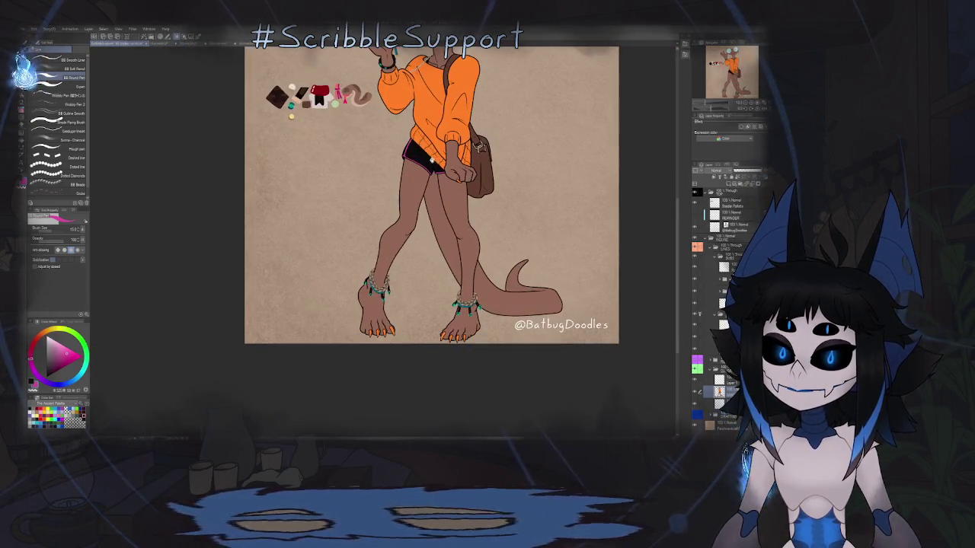
{"action": "scroll", "coordinate": [427, 164], "scroll_direction": "down", "scroll_amount": 2}
{"action": "scroll", "coordinate": [404, 190], "scroll_direction": "down", "scroll_amount": 2}
{"action": "scroll", "coordinate": [385, 217], "scroll_direction": "down", "scroll_amount": 1}
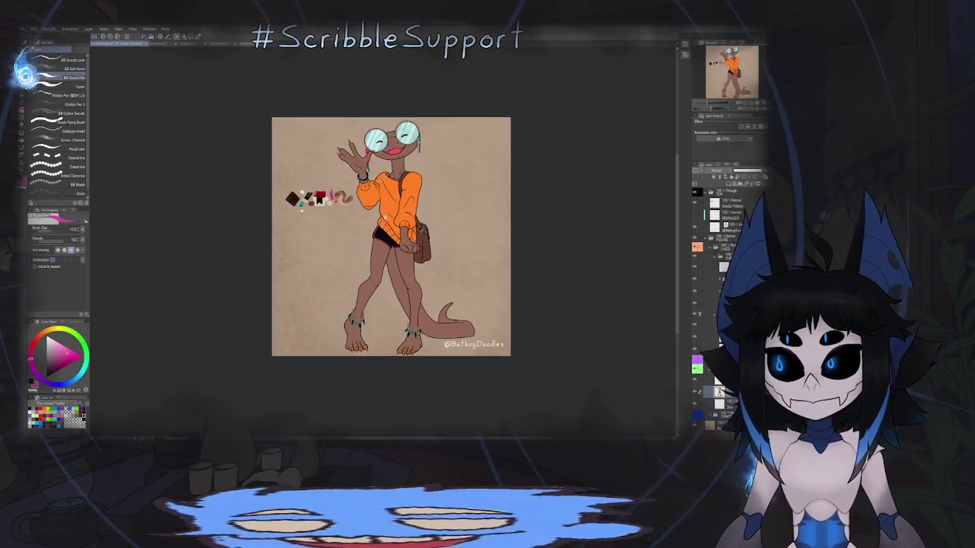
{"action": "scroll", "coordinate": [383, 213], "scroll_direction": "up", "scroll_amount": 2}
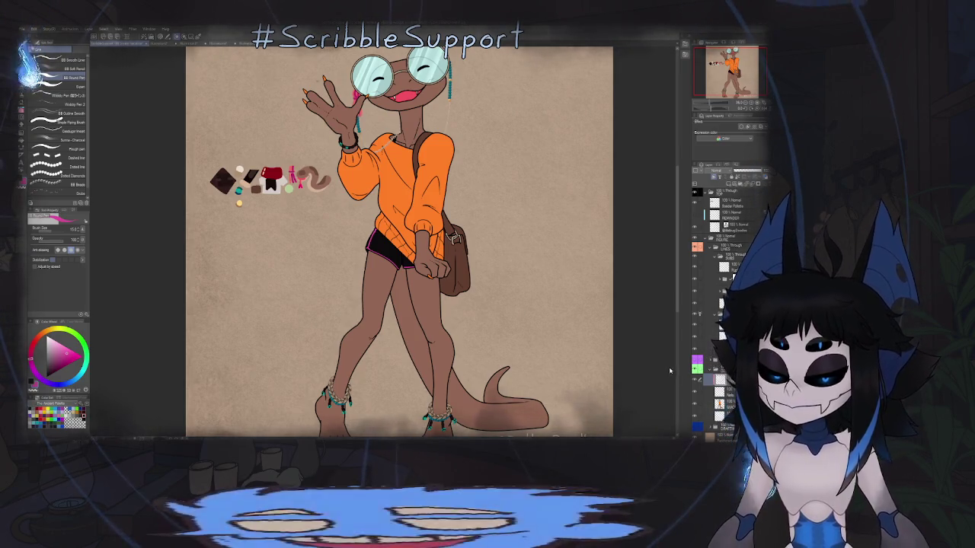
- With a small airbrush, spray a pink gradient onto the raised hand's fingernail tip
{"action": "key", "text": "b"}
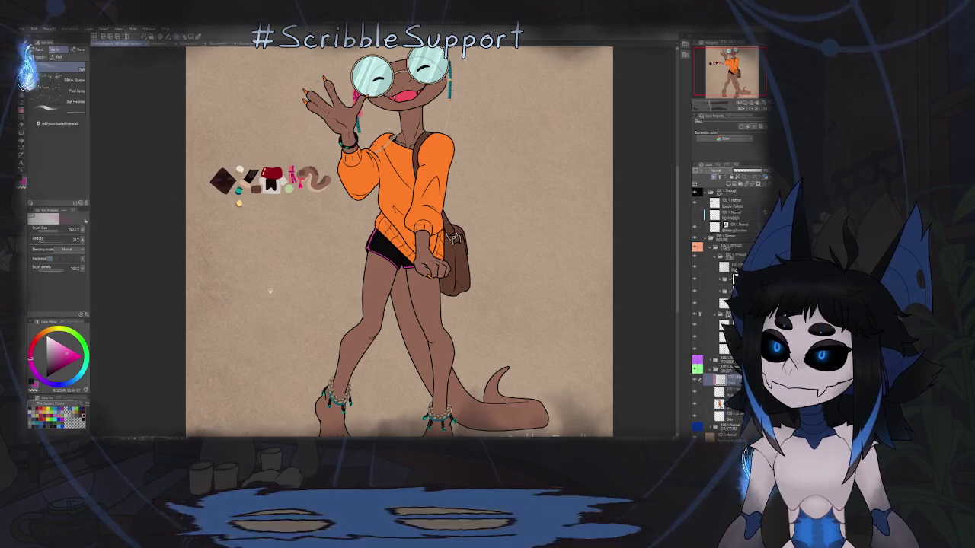
{"action": "scroll", "coordinate": [308, 158], "scroll_direction": "down", "scroll_amount": 2}
{"action": "scroll", "coordinate": [308, 158], "scroll_direction": "up", "scroll_amount": 2}
{"action": "scroll", "coordinate": [304, 198], "scroll_direction": "up", "scroll_amount": 5}
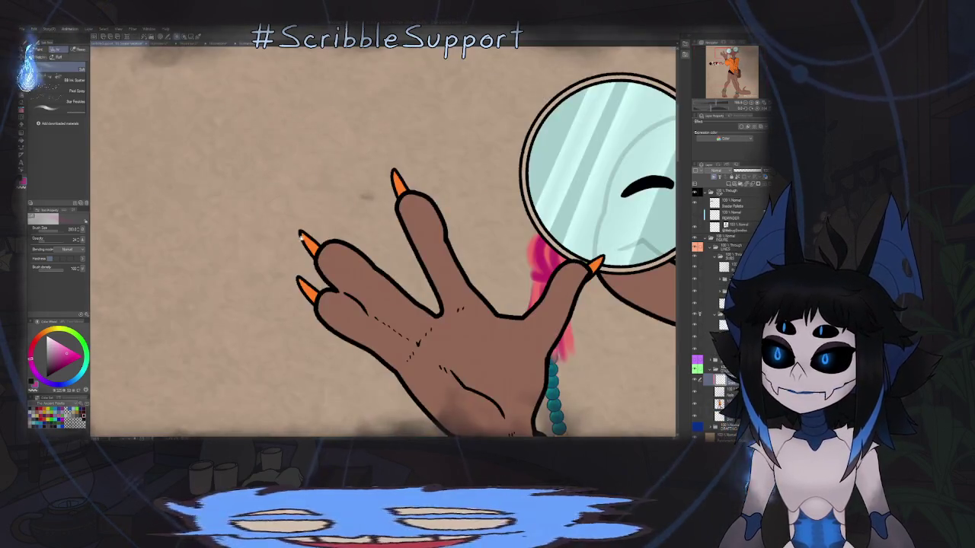
{"action": "key", "text": "bracketleft"}
{"action": "key", "text": "bracketleft"}
{"action": "key", "text": "bracketleft"}
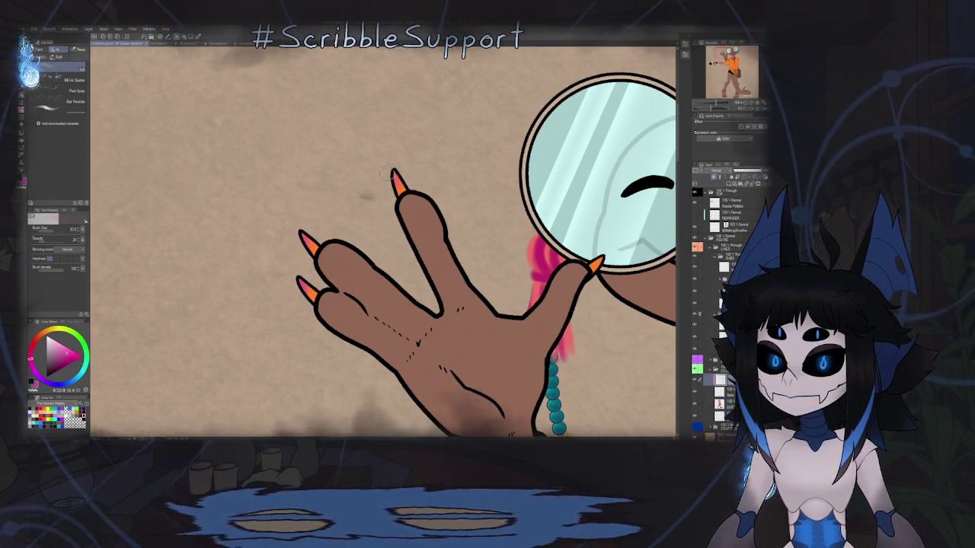
{"action": "left_click_drag", "start_coordinate": [595, 277], "coordinate": [469, 243]}
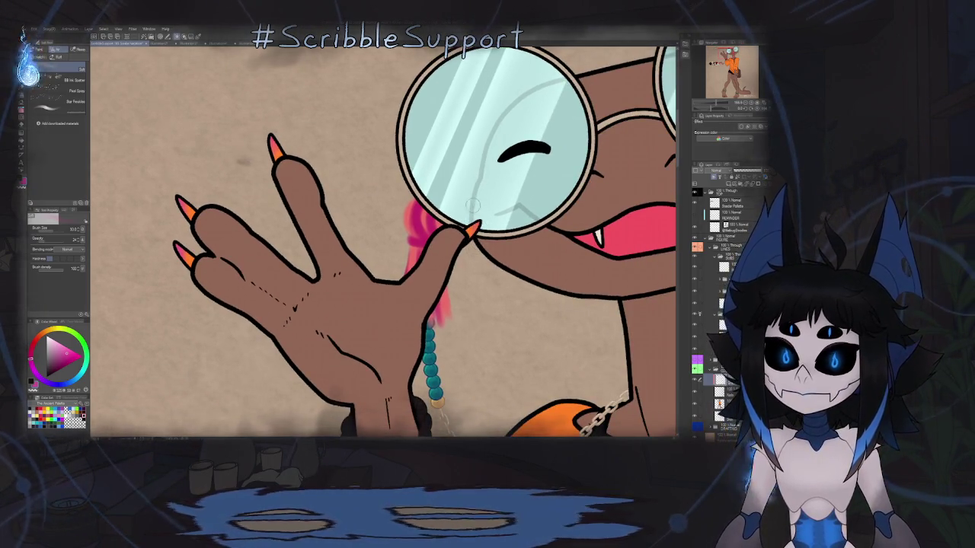
{"action": "scroll", "coordinate": [505, 245], "scroll_direction": "down", "scroll_amount": 5}
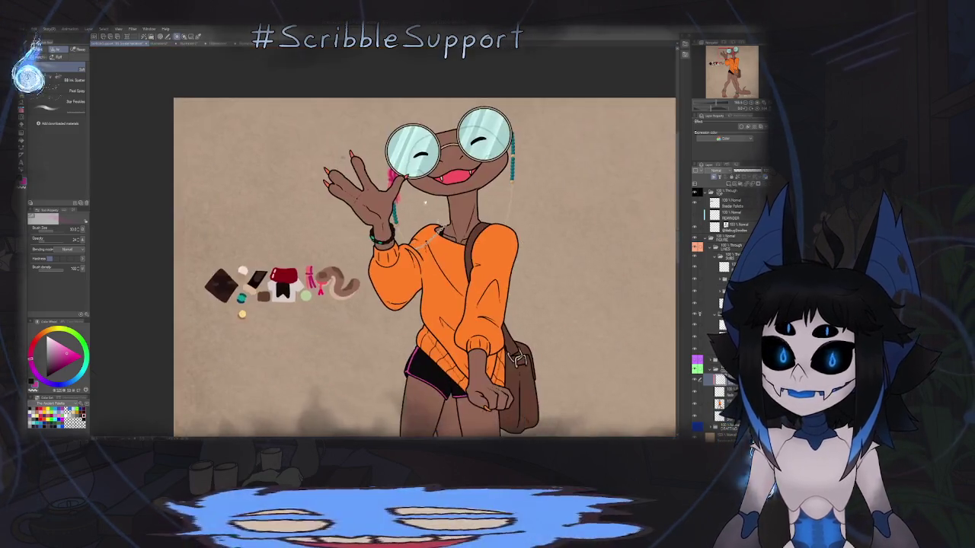
{"action": "scroll", "coordinate": [477, 224], "scroll_direction": "up", "scroll_amount": 6}
{"action": "scroll", "coordinate": [477, 225], "scroll_direction": "up", "scroll_amount": 3}
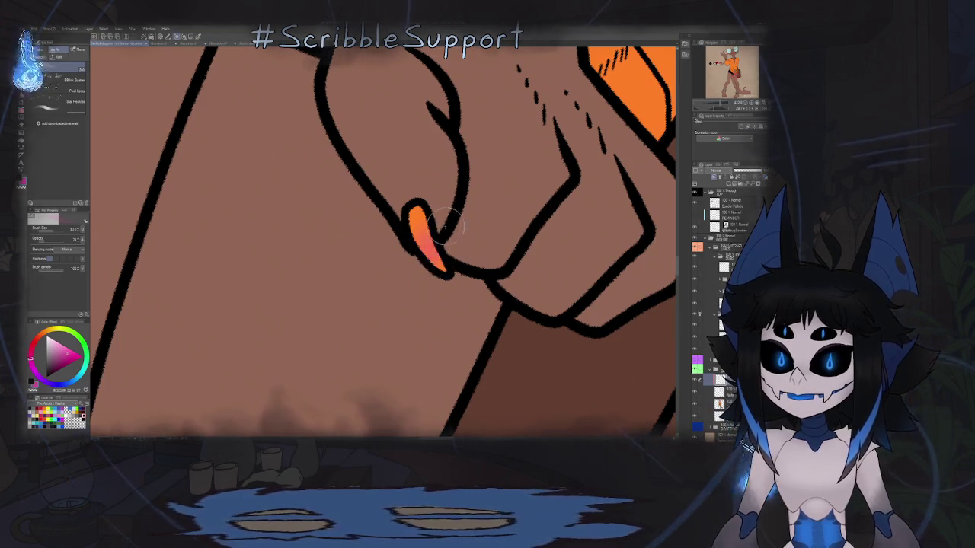
{"action": "left_click_drag", "start_coordinate": [447, 226], "coordinate": [450, 287]}
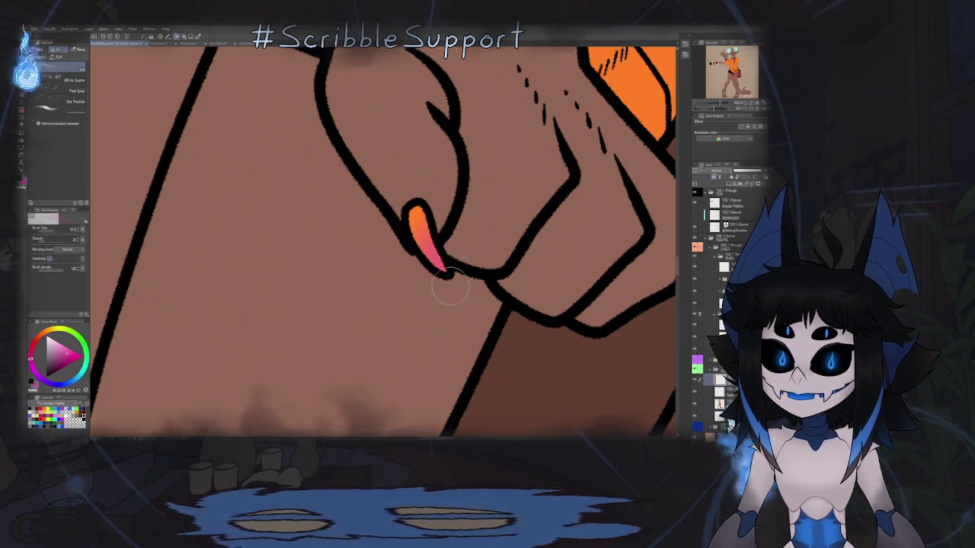
{"action": "scroll", "coordinate": [450, 287], "scroll_direction": "down", "scroll_amount": 5}
- Move the view over the toe claws and braided-bracelet paw, then fit the whole illustration
{"action": "left_click_drag", "start_coordinate": [427, 380], "coordinate": [403, 168]}
{"action": "scroll", "coordinate": [396, 240], "scroll_direction": "up", "scroll_amount": 5}
{"action": "scroll", "coordinate": [396, 241], "scroll_direction": "down", "scroll_amount": 2}
{"action": "scroll", "coordinate": [396, 240], "scroll_direction": "up", "scroll_amount": 1}
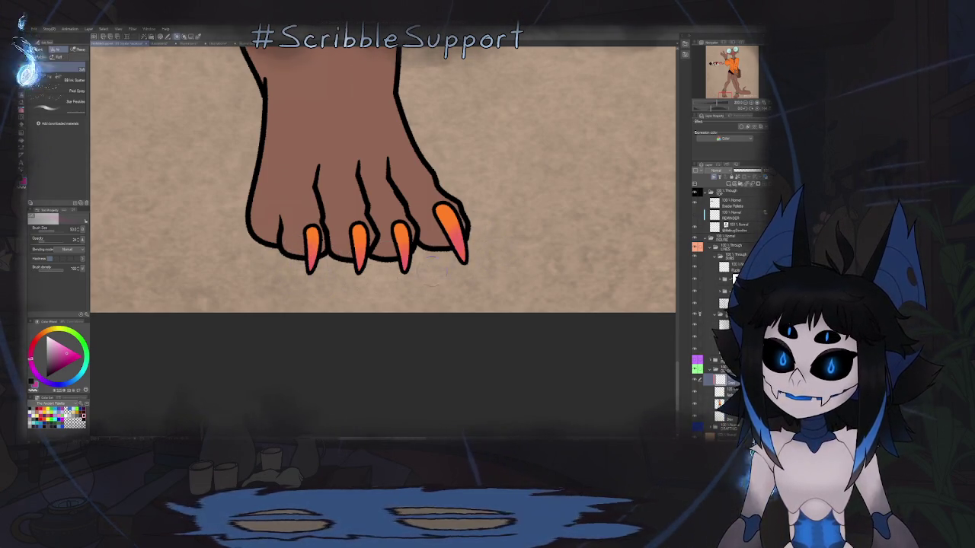
{"action": "left_click_drag", "start_coordinate": [380, 229], "coordinate": [228, 115]}
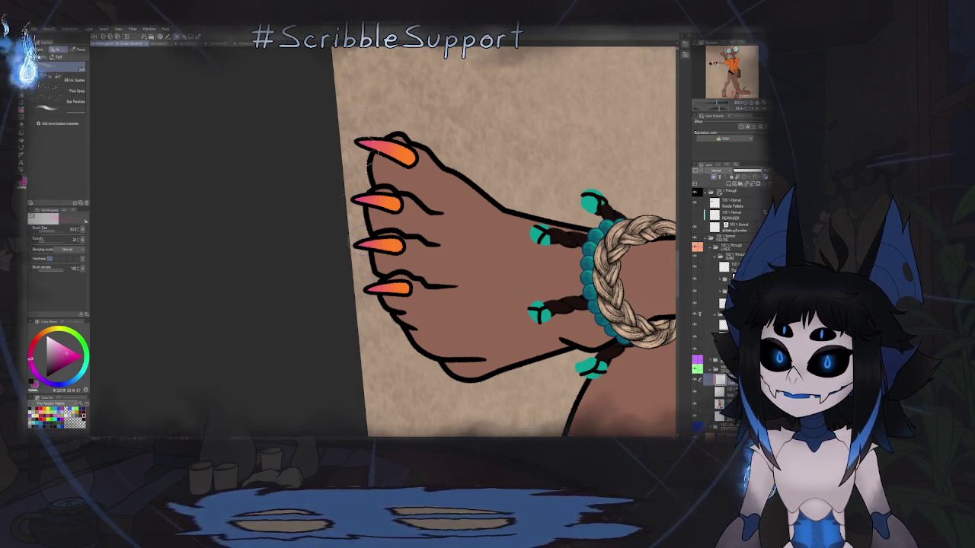
{"action": "key", "text": "ctrl+0"}
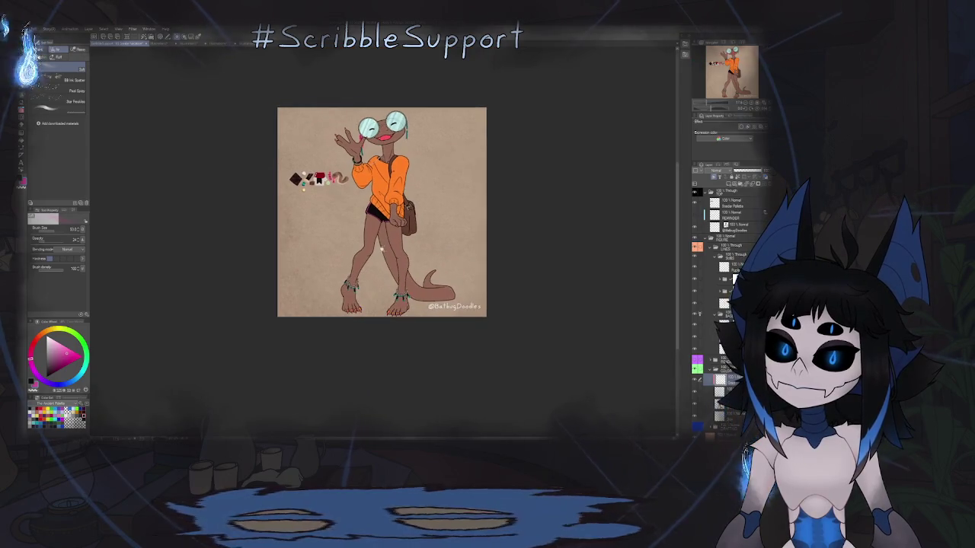
- Choose the Refer to all layers fill sub tool and bring the legs, anklets and tail into view
{"action": "key", "text": "ctrl+plus"}
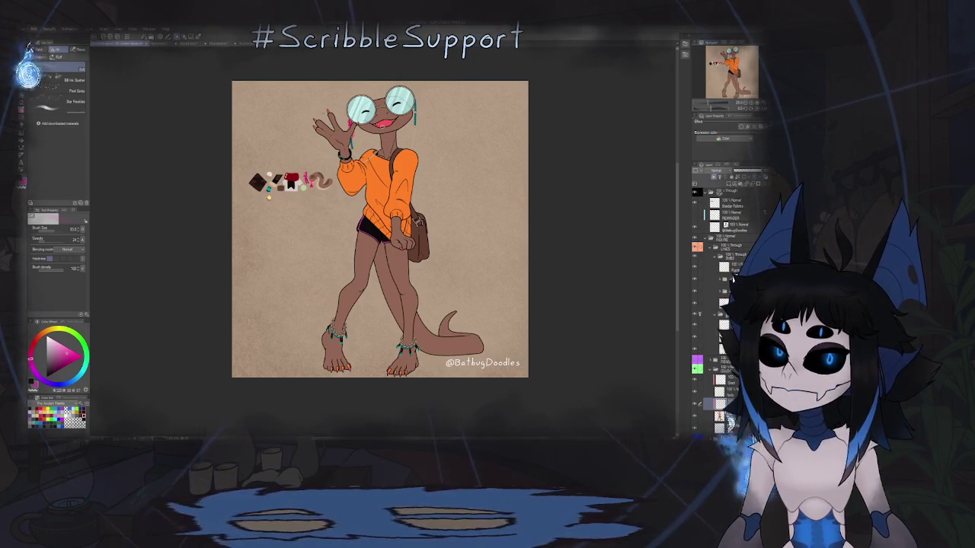
{"action": "key", "text": "g"}
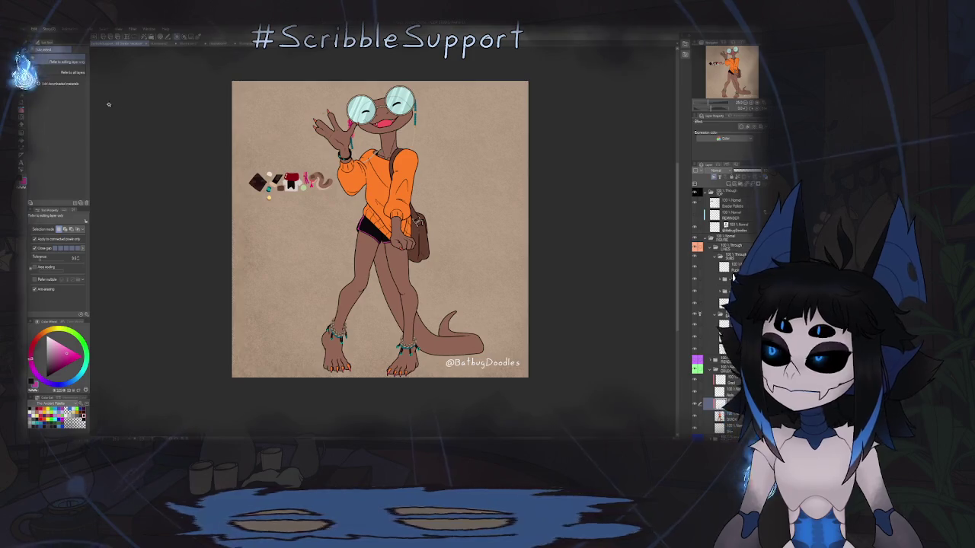
{"action": "left_click", "coordinate": [73, 71]}
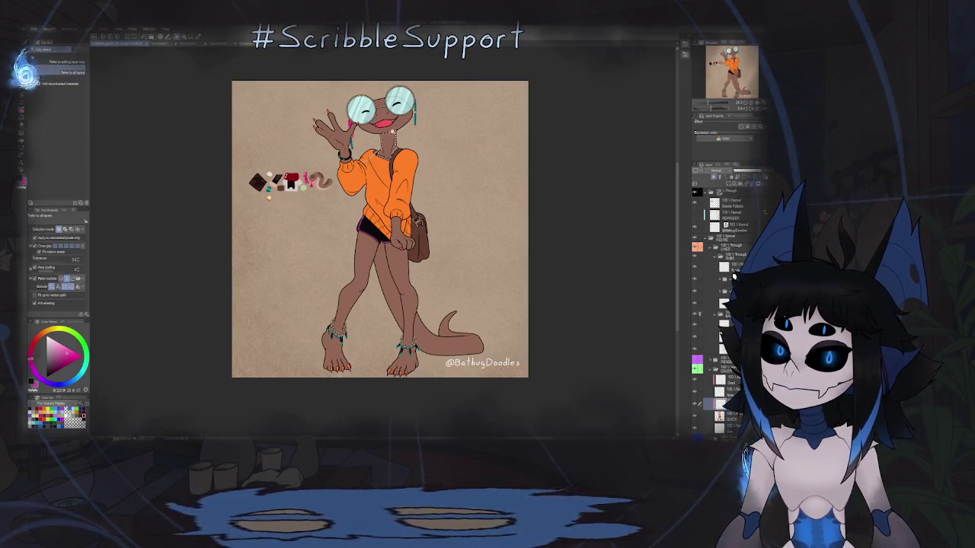
{"action": "scroll", "coordinate": [381, 125], "scroll_direction": "up", "scroll_amount": 3}
{"action": "scroll", "coordinate": [381, 126], "scroll_direction": "up", "scroll_amount": 2}
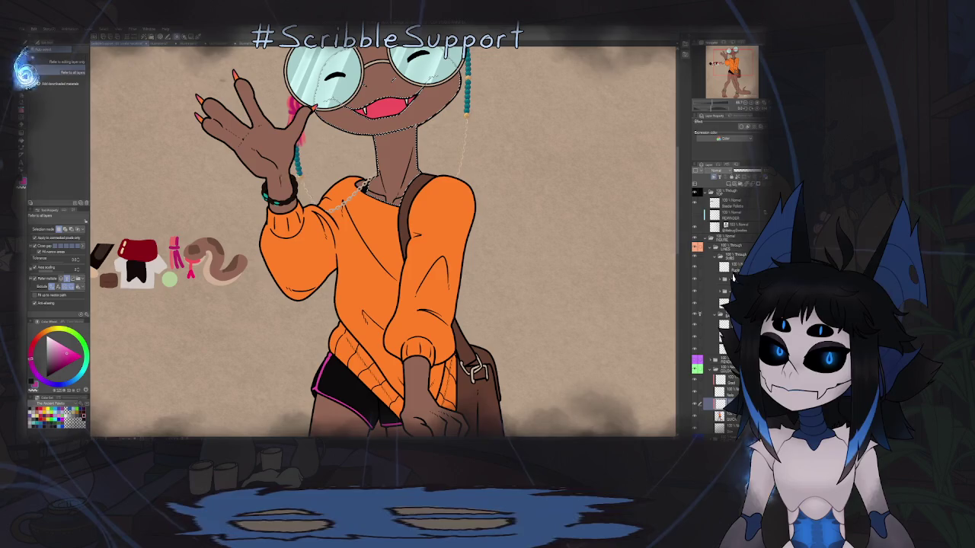
{"action": "scroll", "coordinate": [396, 266], "scroll_direction": "down", "scroll_amount": 2}
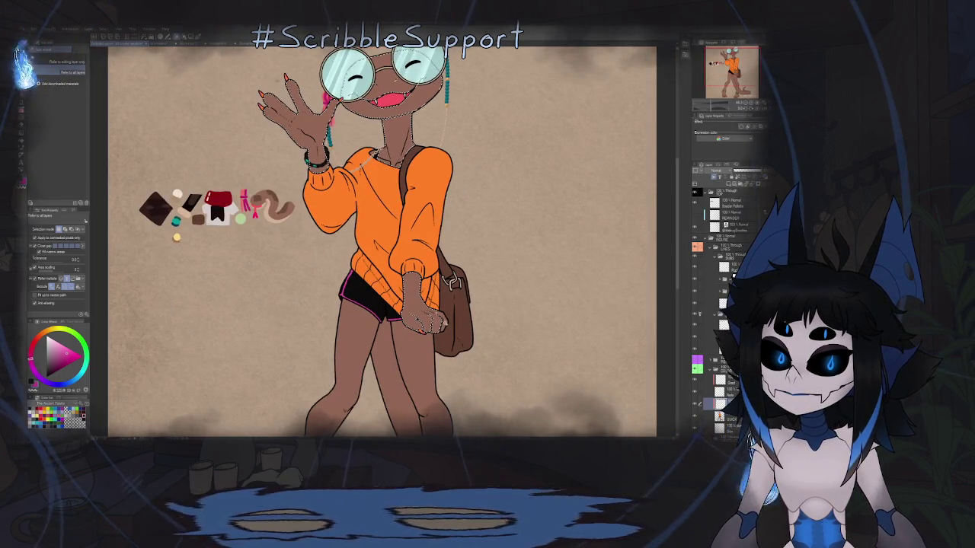
{"action": "left_click_drag", "start_coordinate": [410, 355], "coordinate": [401, 272]}
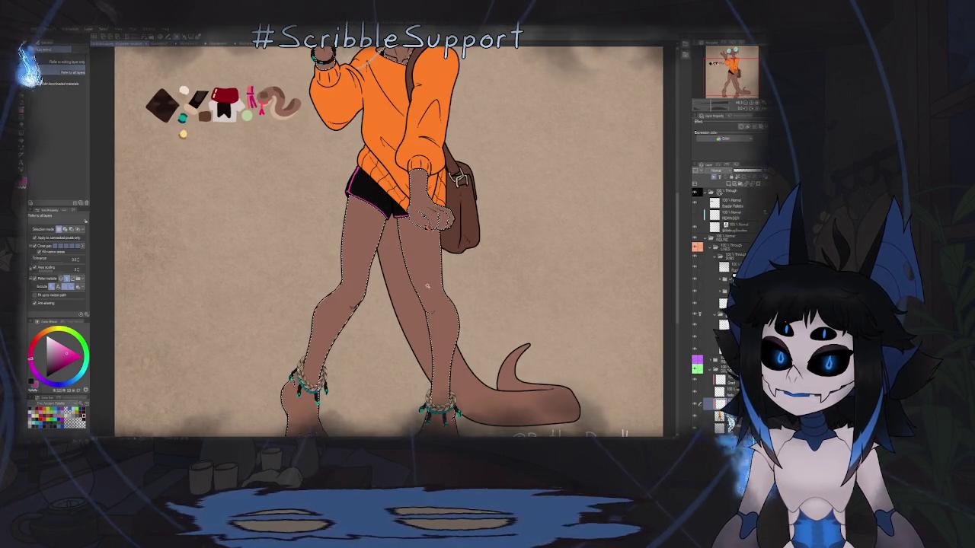
{"action": "scroll", "coordinate": [437, 287], "scroll_direction": "down", "scroll_amount": 2}
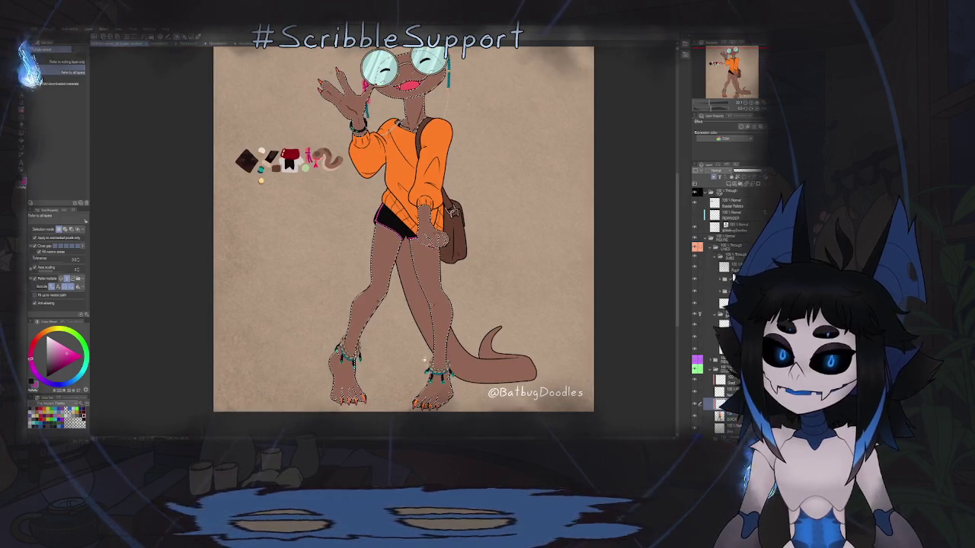
{"action": "scroll", "coordinate": [422, 358], "scroll_direction": "up", "scroll_amount": 2}
{"action": "scroll", "coordinate": [423, 357], "scroll_direction": "up", "scroll_amount": 3}
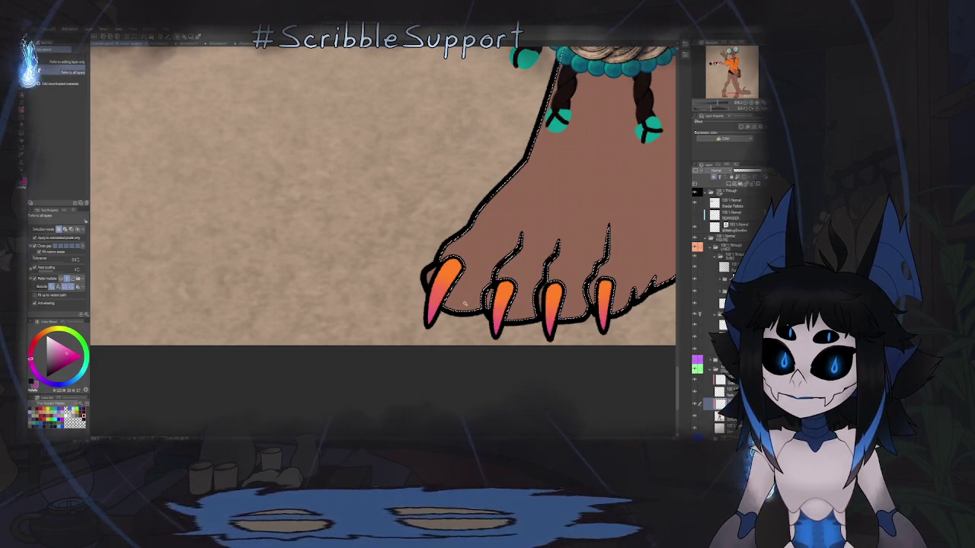
- Switch to the selection tools and centre the toe claws in view
{"action": "key", "text": "m"}
{"action": "scroll", "coordinate": [439, 277], "scroll_direction": "up", "scroll_amount": 3}
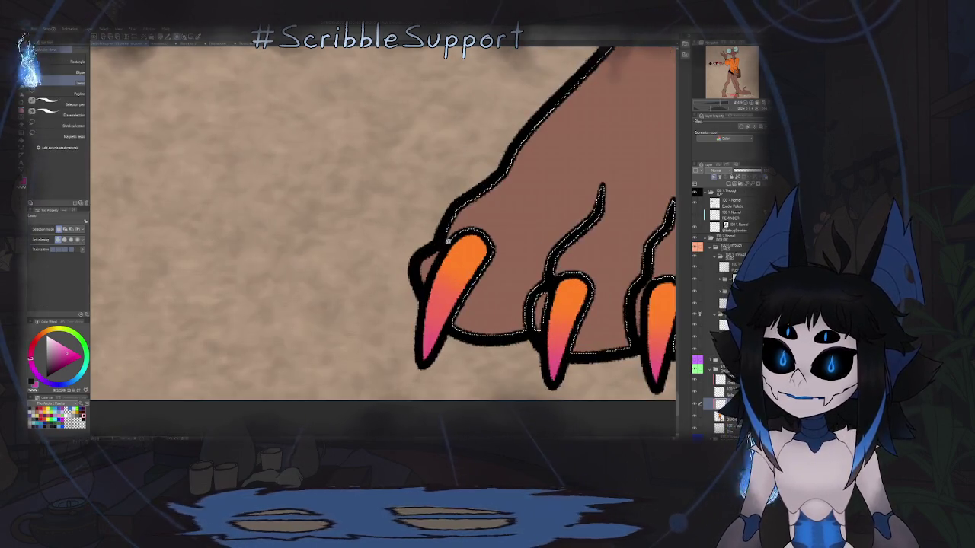
{"action": "scroll", "coordinate": [445, 248], "scroll_direction": "down", "scroll_amount": 2}
{"action": "scroll", "coordinate": [516, 264], "scroll_direction": "up", "scroll_amount": 2}
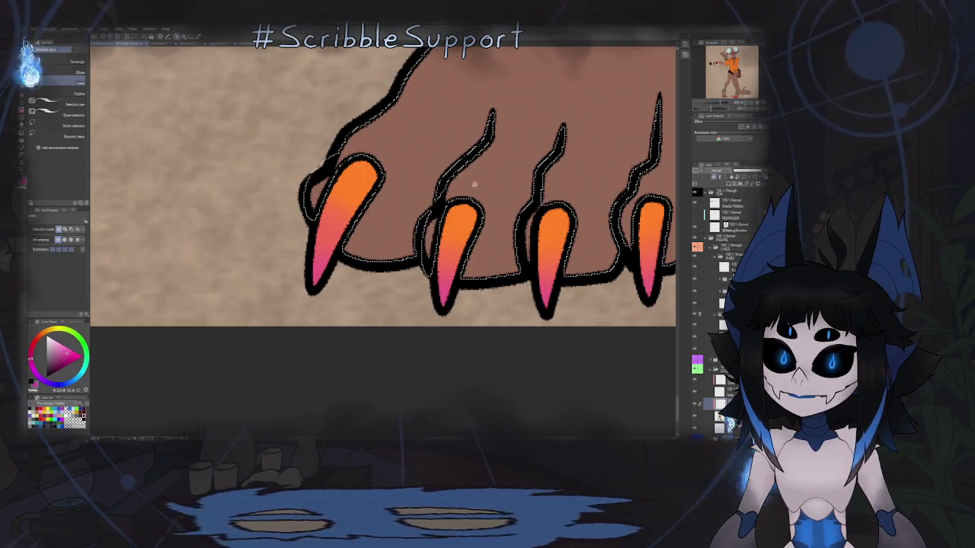
{"action": "left_click_drag", "start_coordinate": [554, 240], "coordinate": [470, 213]}
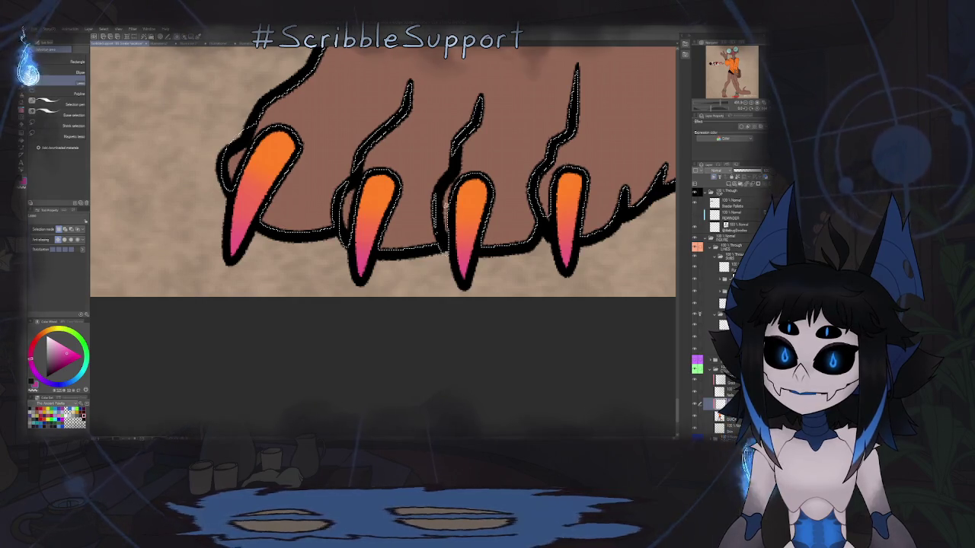
{"action": "left_click_drag", "start_coordinate": [451, 204], "coordinate": [384, 195]}
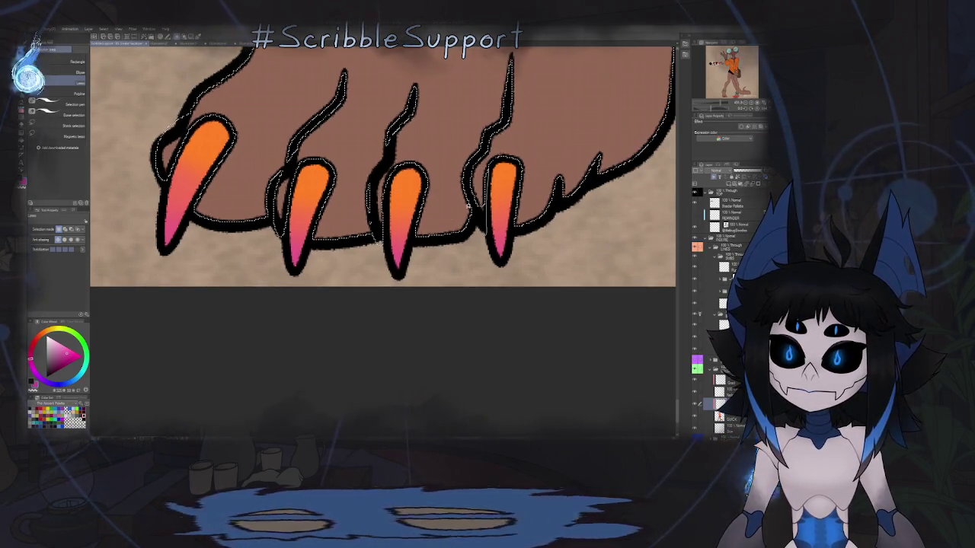
- Zoom around the pink-tipped claws, then return to the pen brushes
{"action": "scroll", "coordinate": [457, 228], "scroll_direction": "down", "scroll_amount": 5}
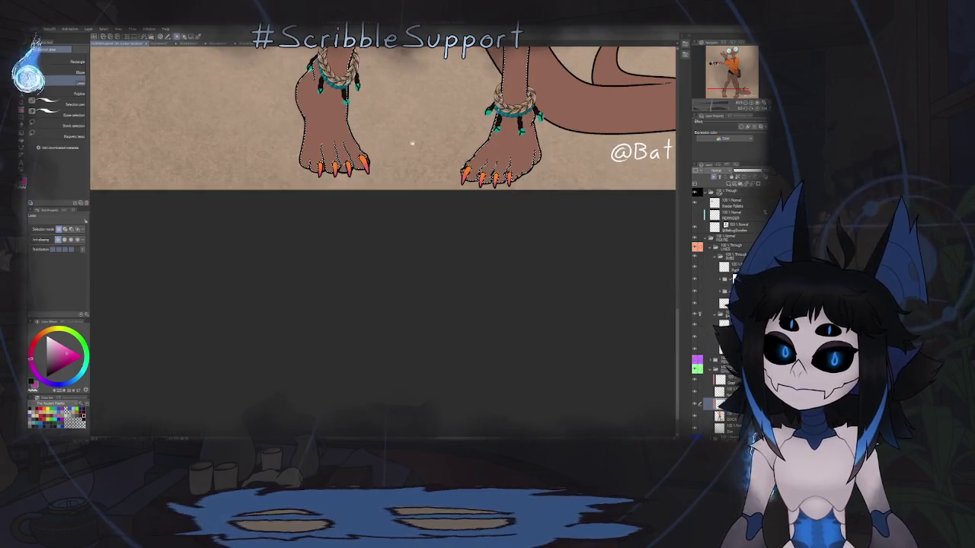
{"action": "scroll", "coordinate": [385, 259], "scroll_direction": "up", "scroll_amount": 2}
{"action": "scroll", "coordinate": [385, 260], "scroll_direction": "up", "scroll_amount": 5}
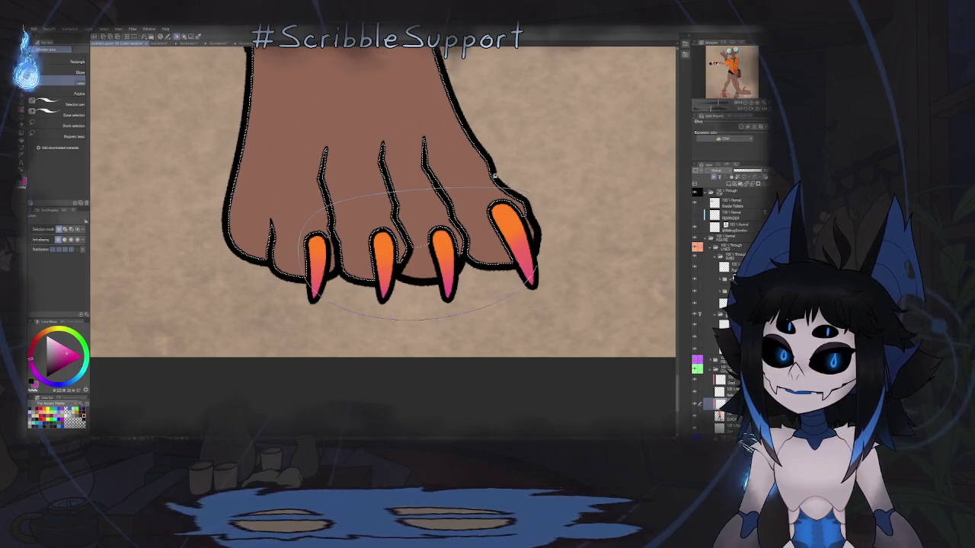
{"action": "scroll", "coordinate": [495, 176], "scroll_direction": "down", "scroll_amount": 3}
{"action": "scroll", "coordinate": [494, 176], "scroll_direction": "down", "scroll_amount": 1}
{"action": "scroll", "coordinate": [494, 176], "scroll_direction": "down", "scroll_amount": 2}
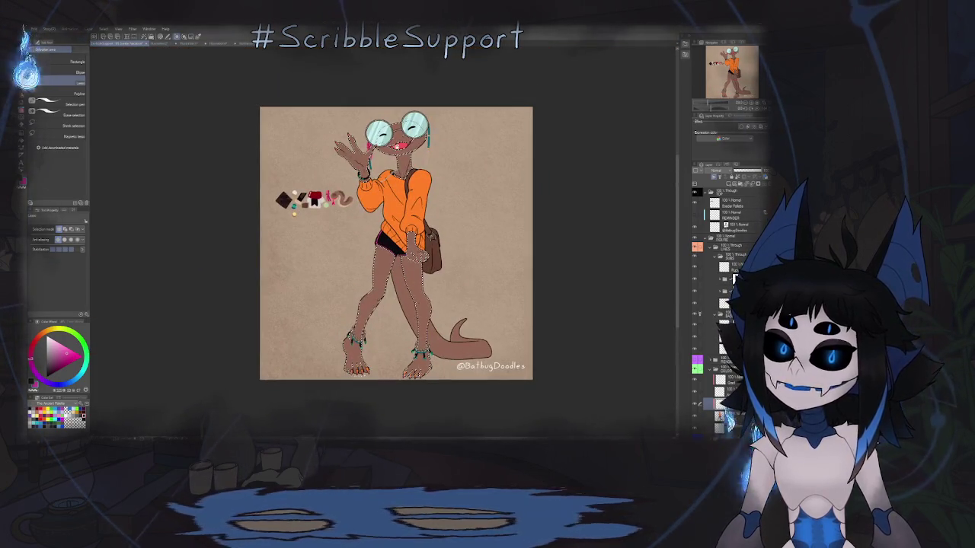
{"action": "scroll", "coordinate": [375, 169], "scroll_direction": "up", "scroll_amount": 2}
{"action": "key", "text": "p"}
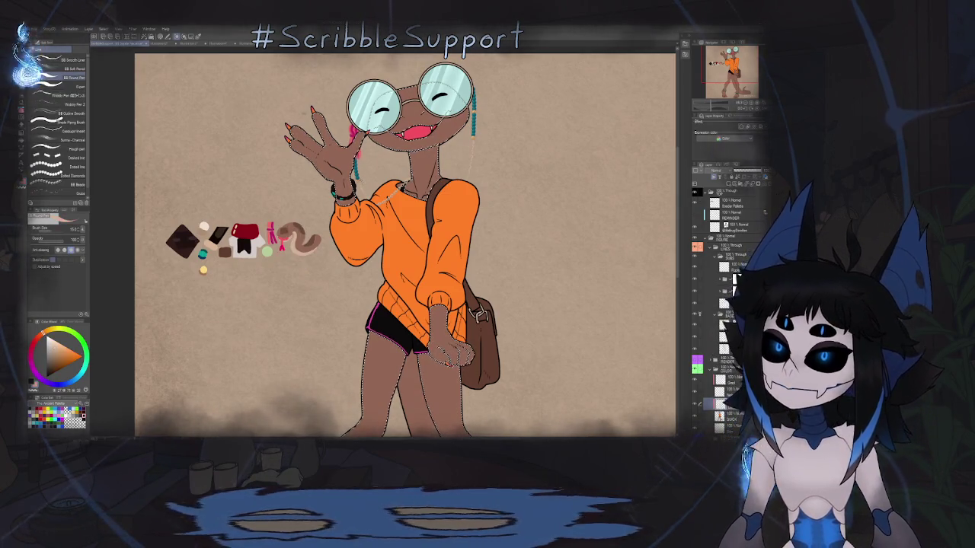
- Select the Fill Shape Outline lasso fill and rotate the canvas to angle the face
{"action": "key", "text": "g"}
{"action": "scroll", "coordinate": [411, 152], "scroll_direction": "up", "scroll_amount": 1}
{"action": "scroll", "coordinate": [412, 153], "scroll_direction": "up", "scroll_amount": 1}
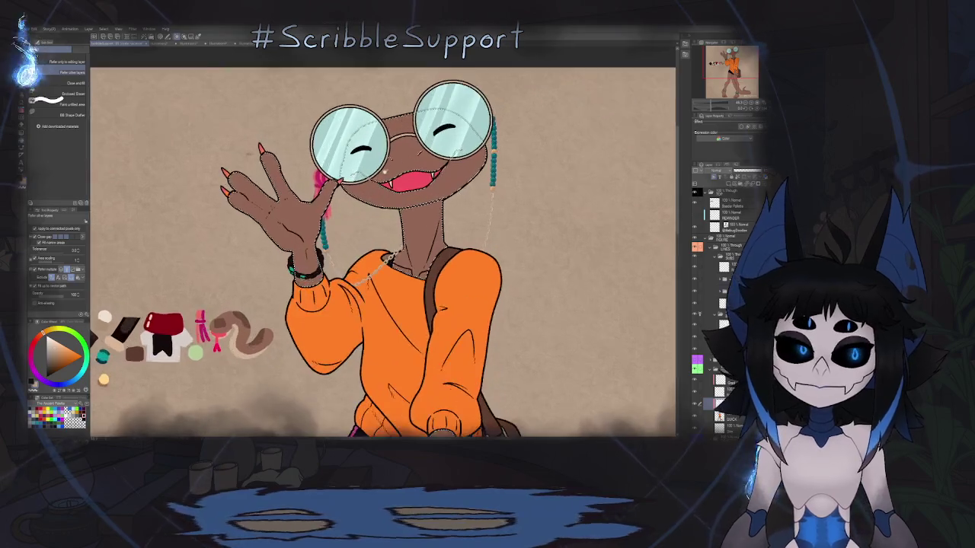
{"action": "scroll", "coordinate": [412, 152], "scroll_direction": "up", "scroll_amount": 1}
{"action": "scroll", "coordinate": [412, 152], "scroll_direction": "up", "scroll_amount": 1}
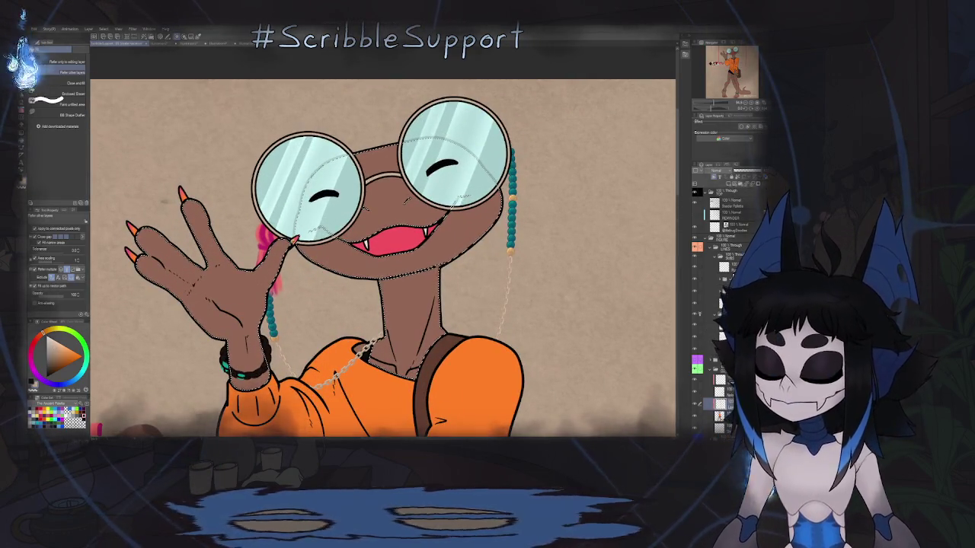
{"action": "left_click", "coordinate": [70, 117]}
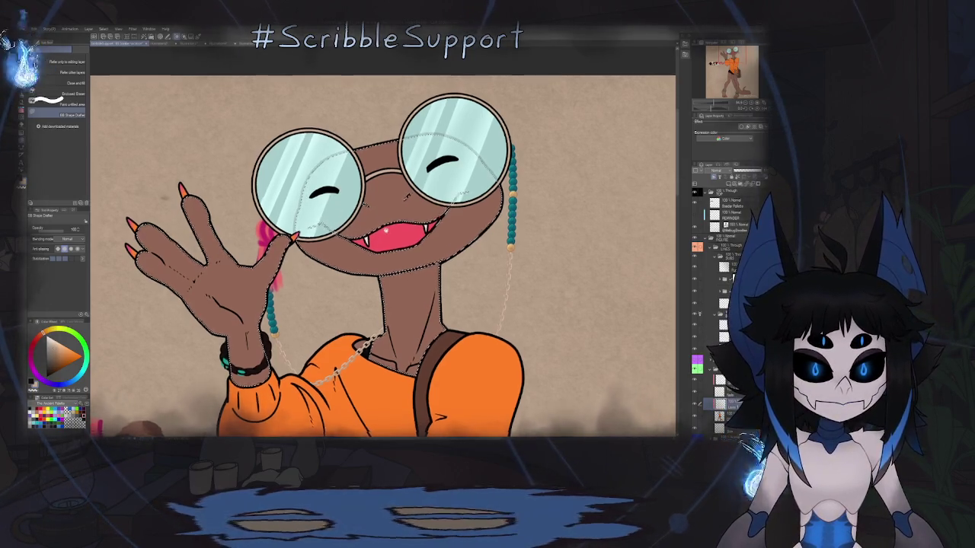
{"action": "scroll", "coordinate": [380, 251], "scroll_direction": "down", "scroll_amount": 1}
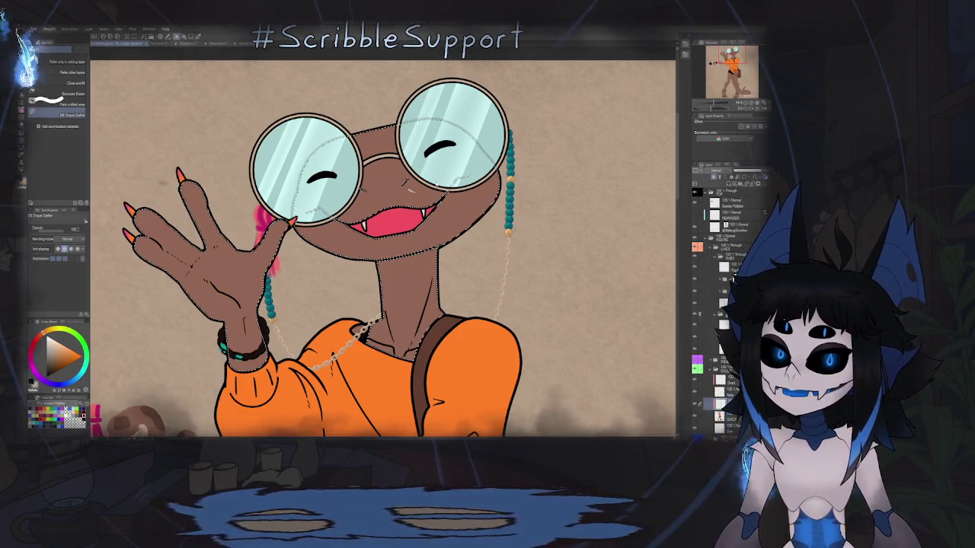
{"action": "key", "text": "minus"}
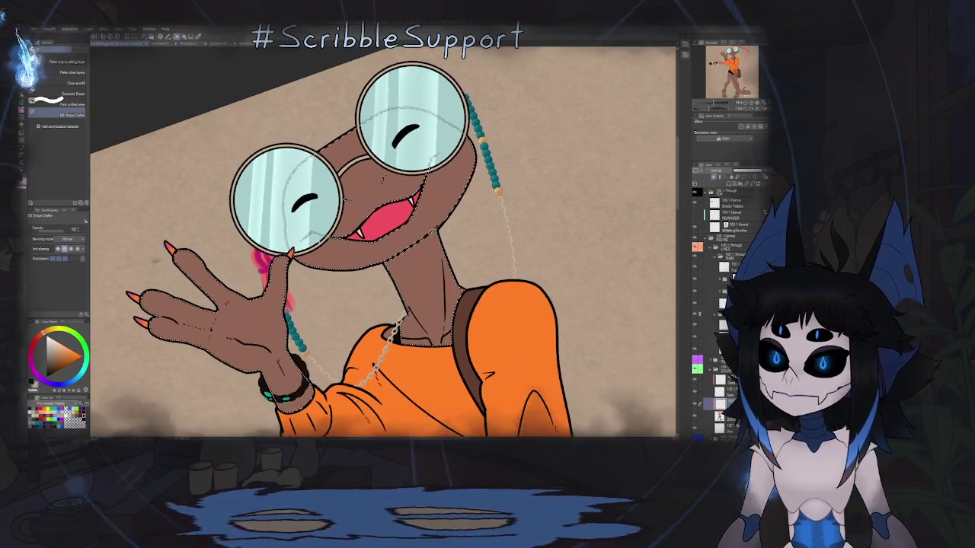
{"action": "scroll", "coordinate": [414, 149], "scroll_direction": "up", "scroll_amount": 2}
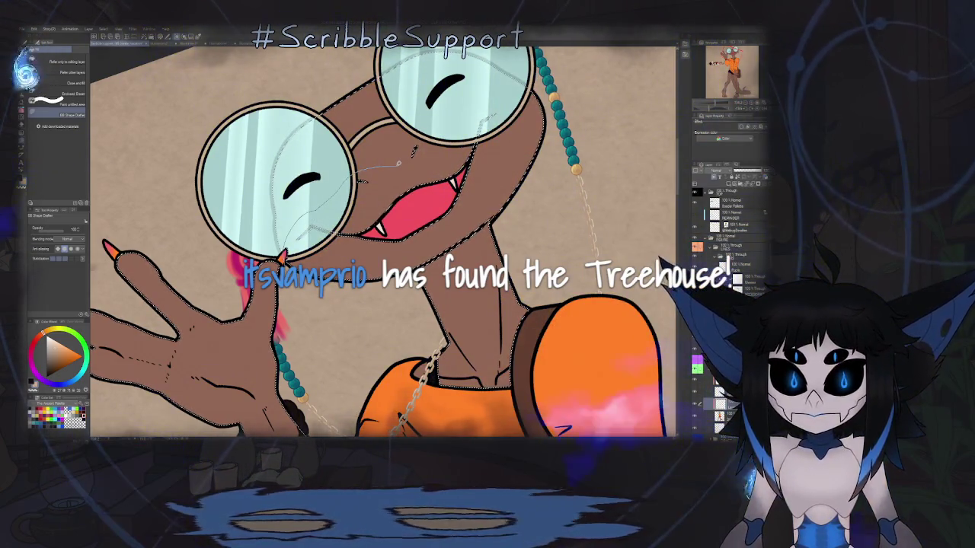
- Lasso-fill the lower jaw and neck in lighter tan, then reset the view to the whole character
{"action": "left_click", "coordinate": [398, 164]}
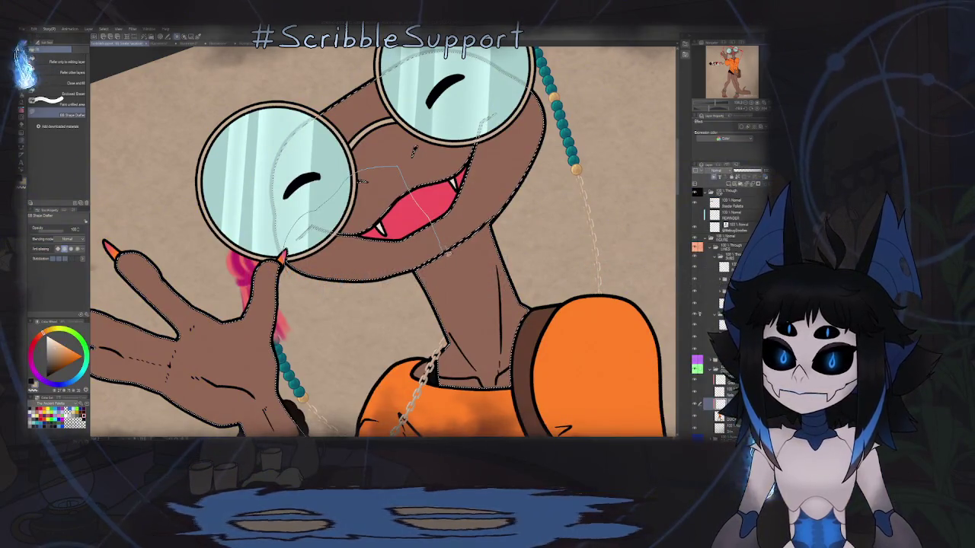
{"action": "left_click", "coordinate": [408, 205]}
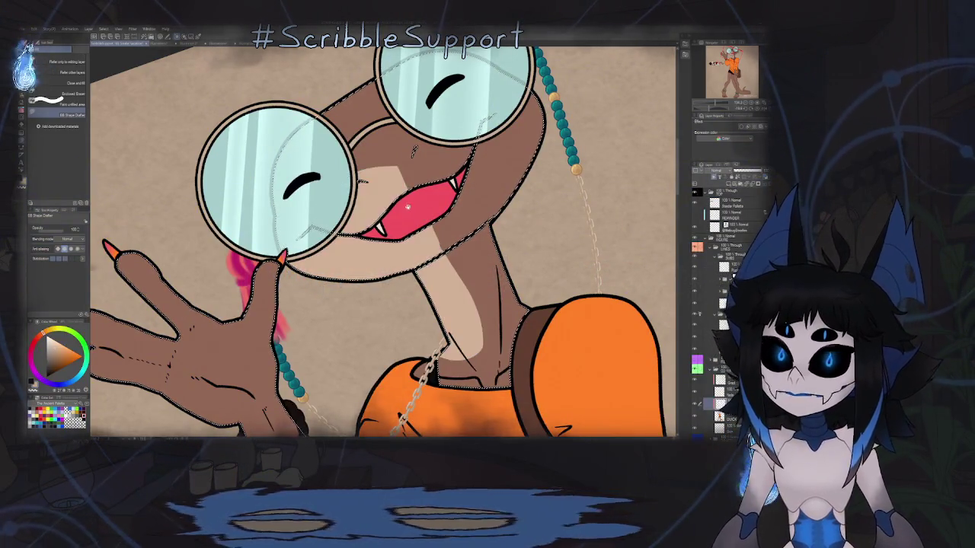
{"action": "mouse_move", "coordinate": [407, 207]}
{"action": "left_mouse_down"}
{"action": "mouse_move", "coordinate": [364, 275]}
{"action": "mouse_move", "coordinate": [438, 171]}
{"action": "mouse_move", "coordinate": [537, 324]}
{"action": "left_mouse_up"}
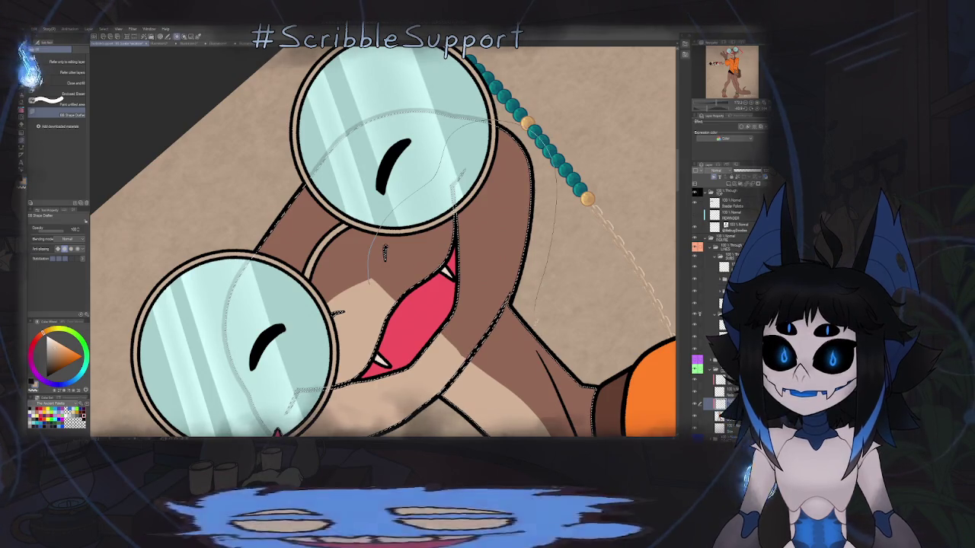
{"action": "key", "text": "ctrl+0"}
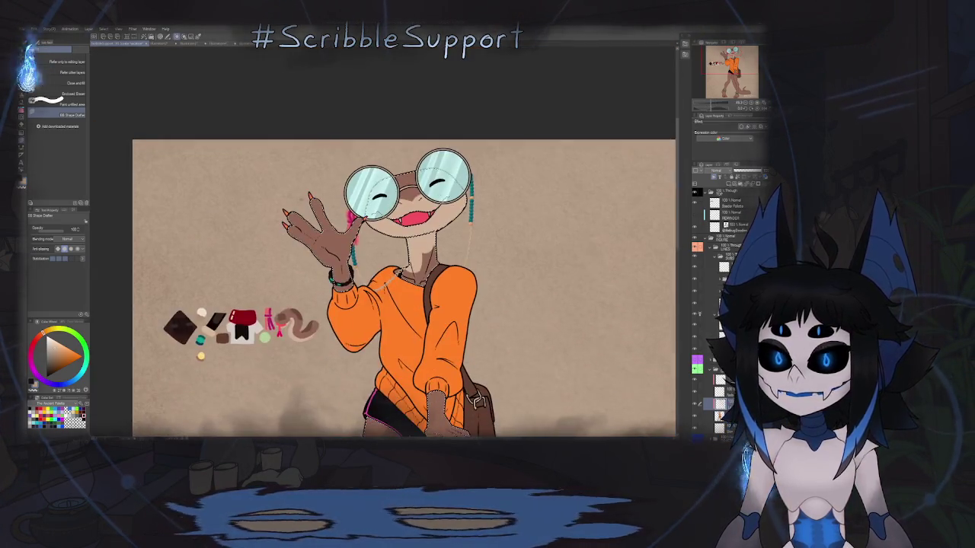
{"action": "scroll", "coordinate": [412, 251], "scroll_direction": "up", "scroll_amount": 2}
{"action": "scroll", "coordinate": [411, 251], "scroll_direction": "up", "scroll_amount": 2}
{"action": "scroll", "coordinate": [411, 251], "scroll_direction": "up", "scroll_amount": 2}
{"action": "scroll", "coordinate": [411, 251], "scroll_direction": "up", "scroll_amount": 2}
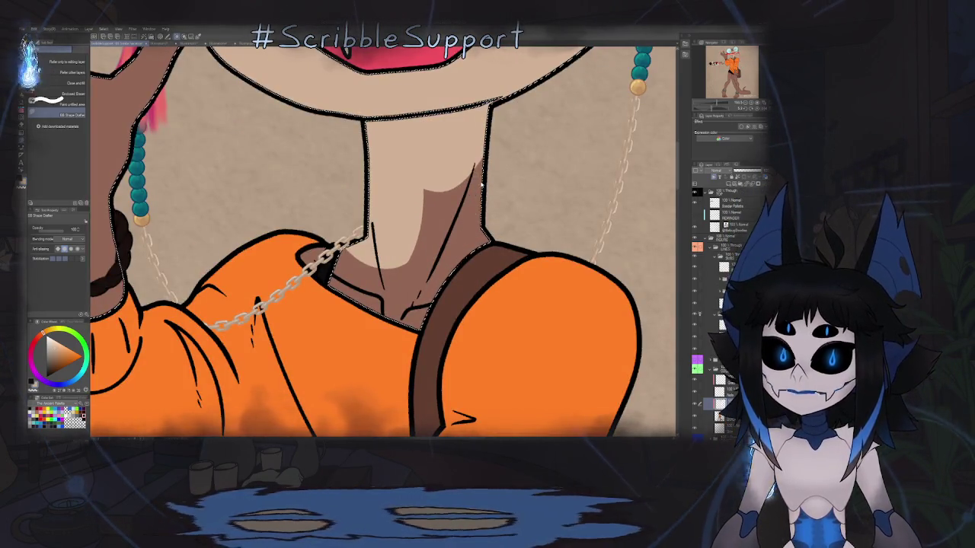
- Sketch guide lines on the neck and along the collar
{"action": "left_click_drag", "start_coordinate": [480, 183], "coordinate": [438, 341]}
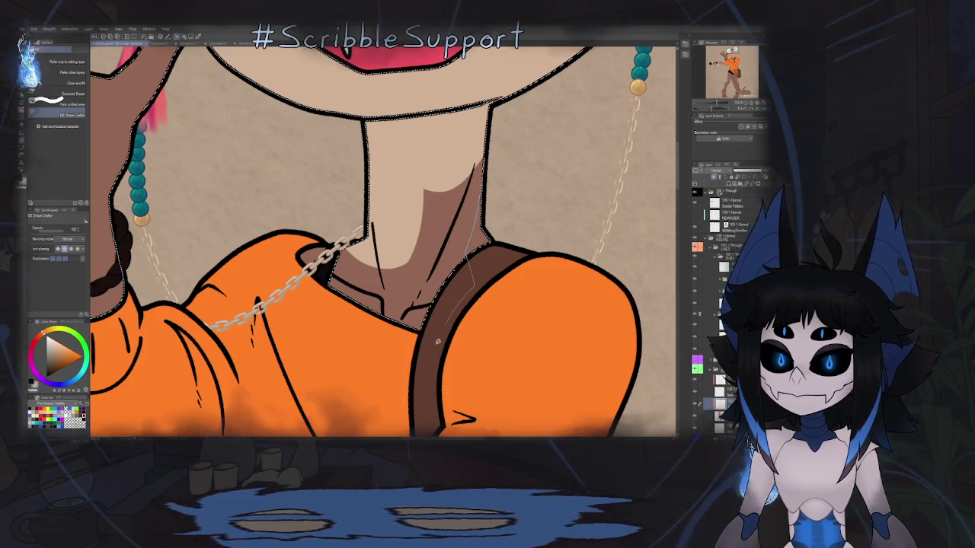
{"action": "left_click_drag", "start_coordinate": [327, 306], "coordinate": [434, 345]}
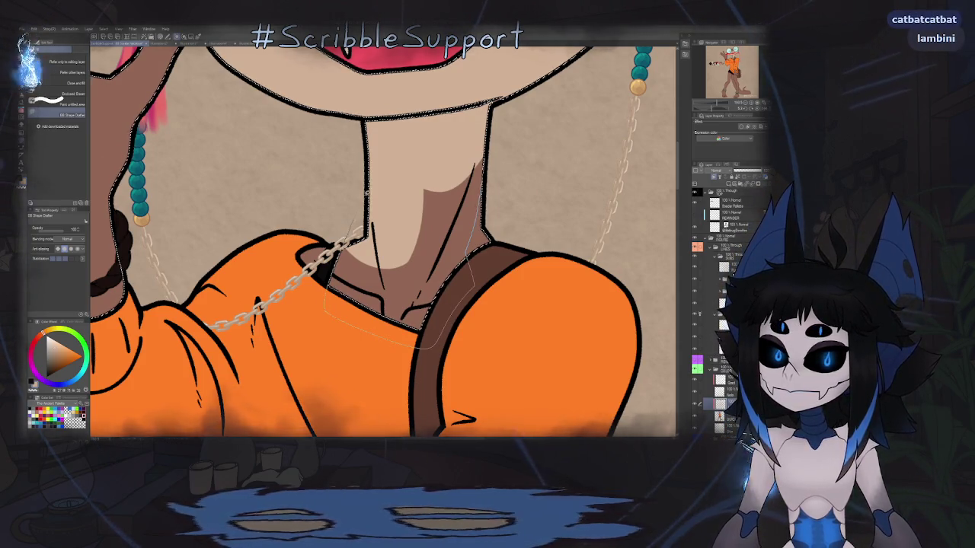
{"action": "scroll", "coordinate": [381, 236], "scroll_direction": "down", "scroll_amount": 3}
{"action": "scroll", "coordinate": [381, 236], "scroll_direction": "down", "scroll_amount": 3}
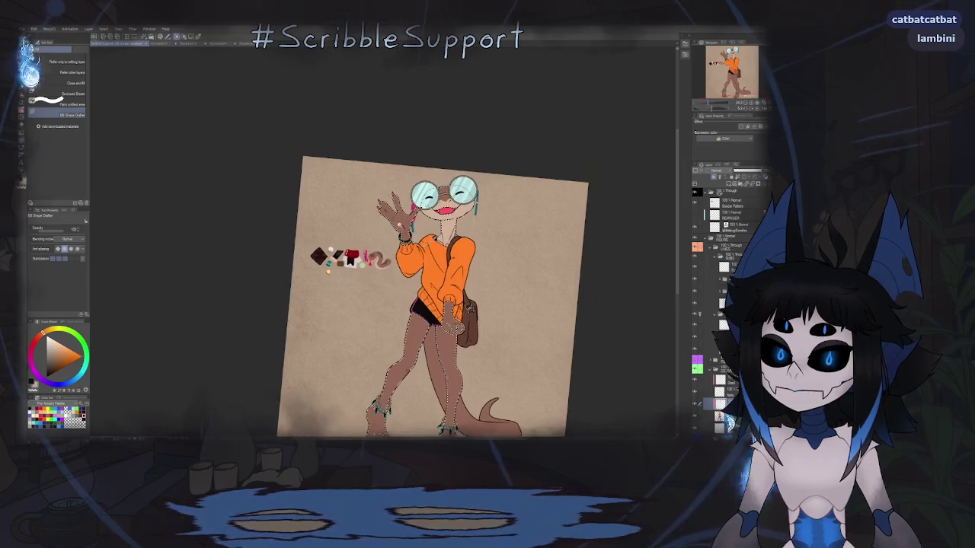
{"action": "scroll", "coordinate": [411, 229], "scroll_direction": "up", "scroll_amount": 2}
{"action": "scroll", "coordinate": [411, 229], "scroll_direction": "up", "scroll_amount": 2}
{"action": "scroll", "coordinate": [411, 228], "scroll_direction": "up", "scroll_amount": 2}
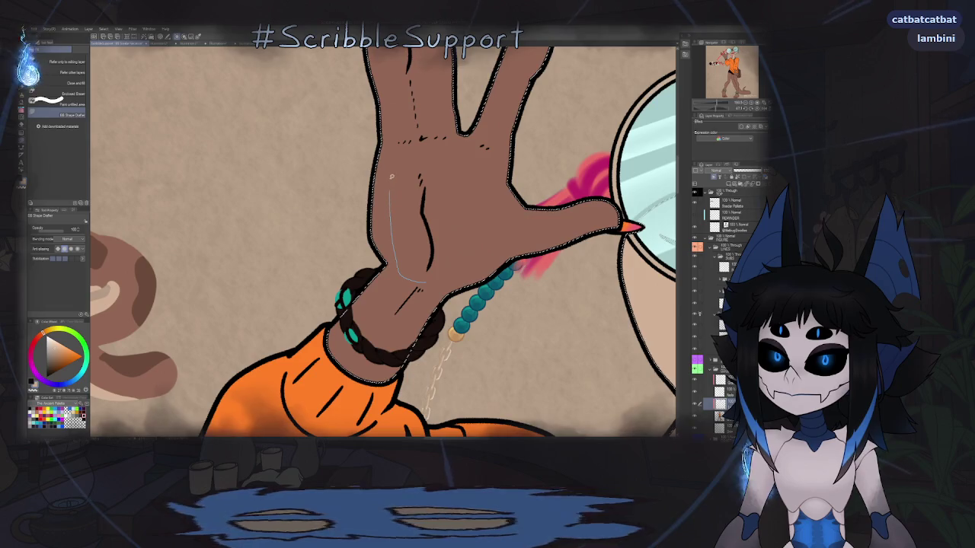
{"action": "scroll", "coordinate": [381, 242], "scroll_direction": "up", "scroll_amount": 3}
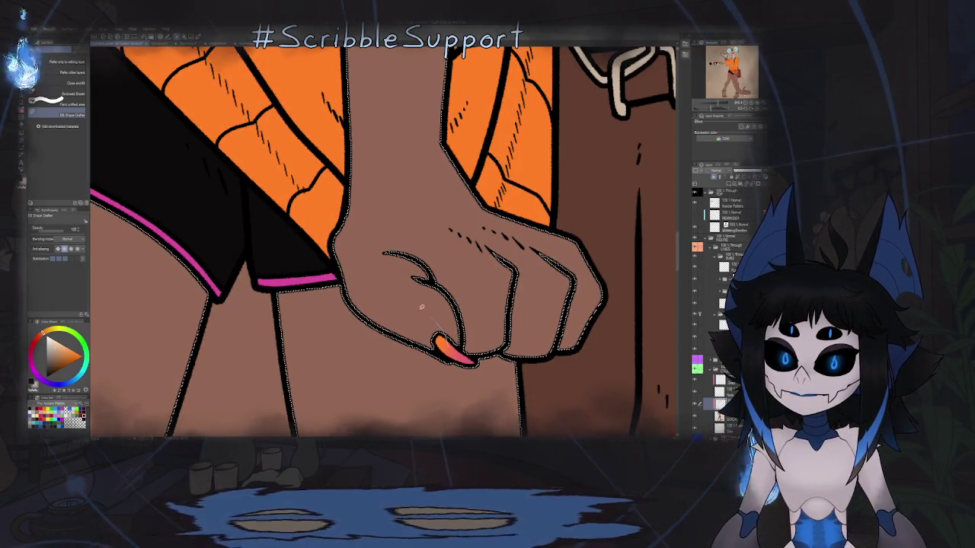
- Lasso-fill the thumb and foot undersides in tan, then fit the whole illustration
{"action": "left_click_drag", "start_coordinate": [474, 275], "coordinate": [477, 335]}
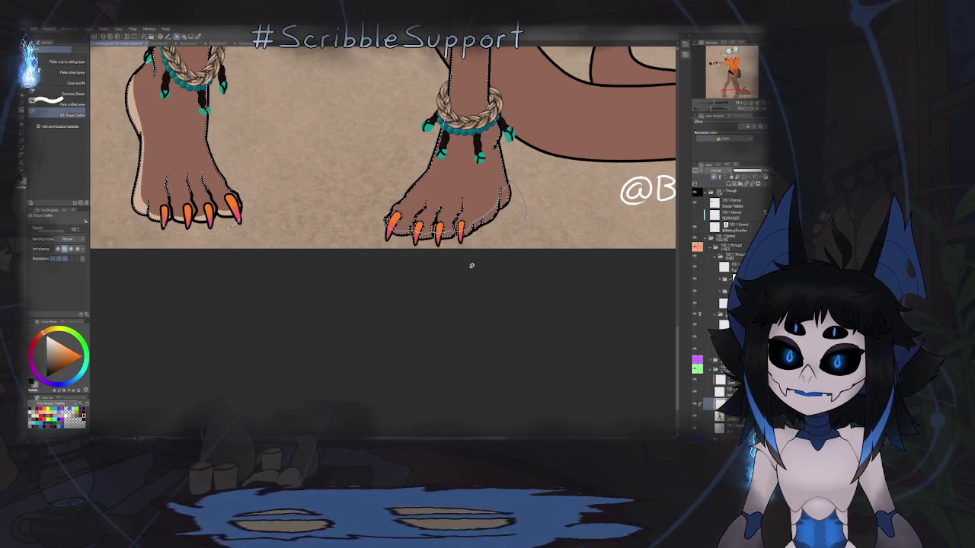
{"action": "key", "text": "ctrl+0"}
{"action": "left_click_drag", "start_coordinate": [391, 285], "coordinate": [370, 199]}
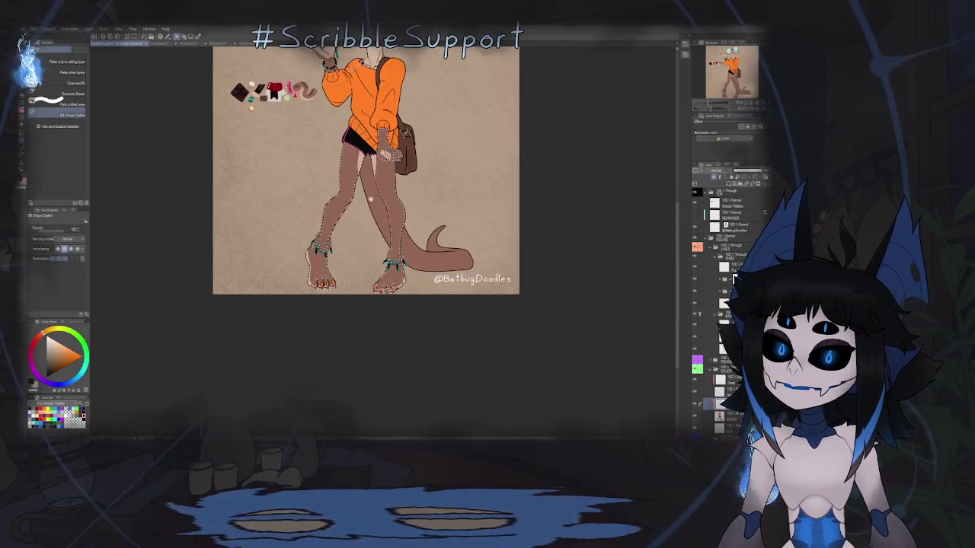
- Expand a layer folder to show its sub-layers and zoom into the lizard's face
{"action": "scroll", "coordinate": [408, 197], "scroll_direction": "down", "scroll_amount": 3}
{"action": "scroll", "coordinate": [407, 197], "scroll_direction": "up", "scroll_amount": 2}
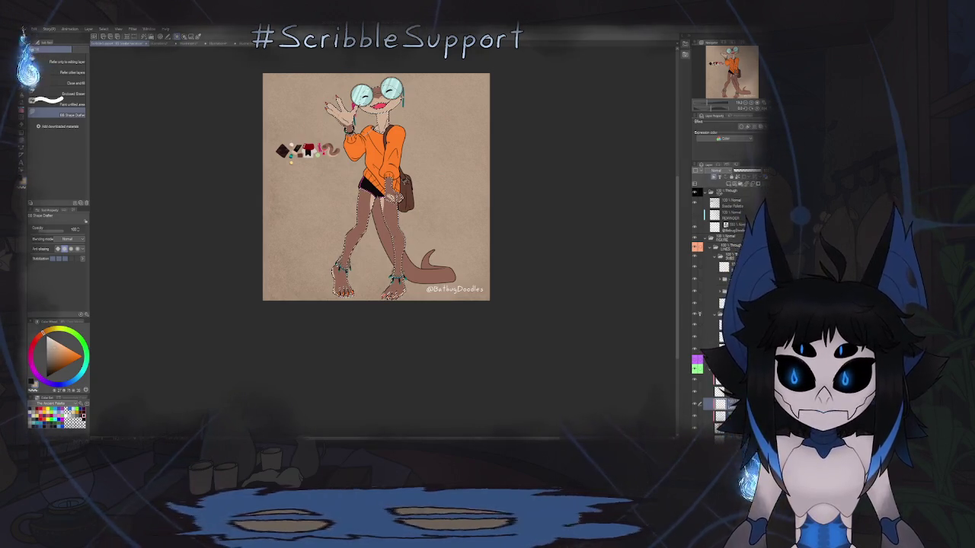
{"action": "left_click", "coordinate": [716, 247]}
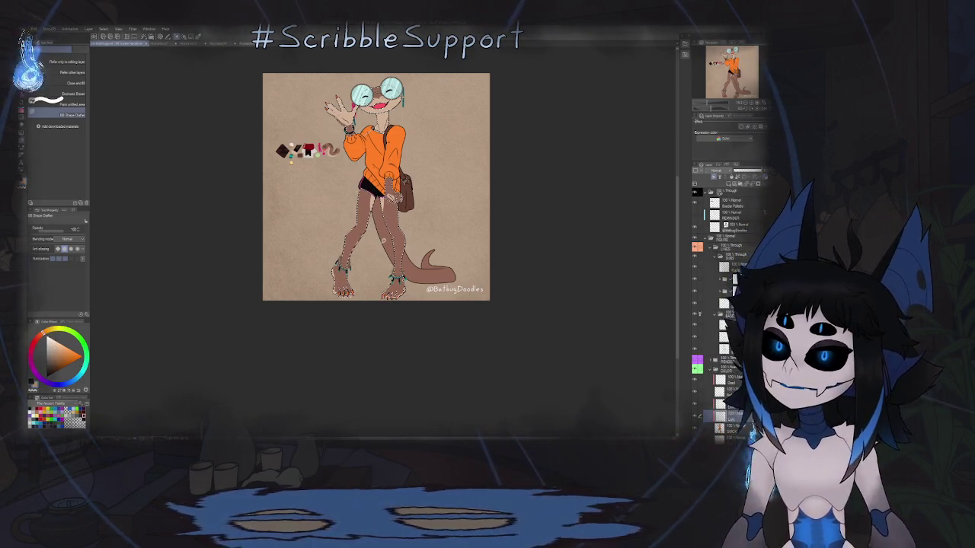
{"action": "scroll", "coordinate": [311, 145], "scroll_direction": "up", "scroll_amount": 5}
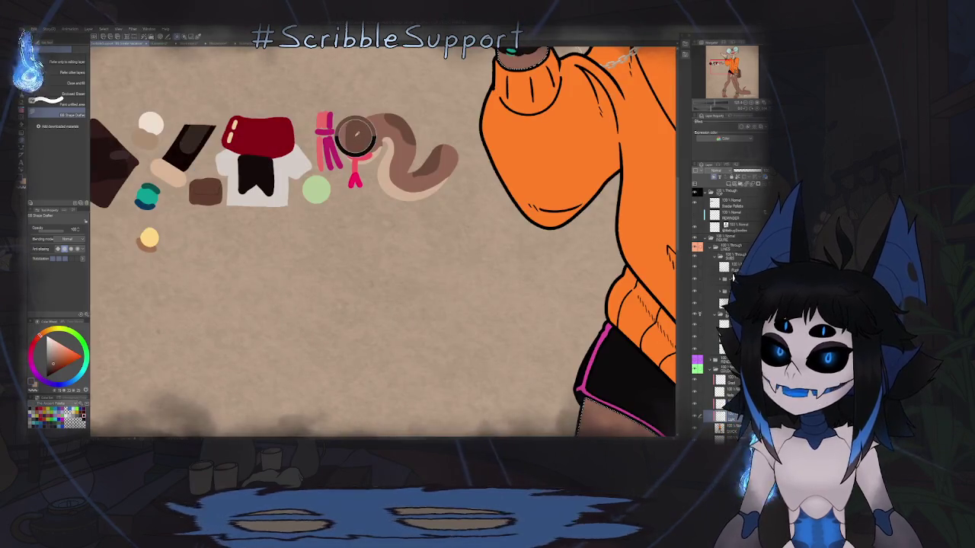
{"action": "scroll", "coordinate": [460, 152], "scroll_direction": "down", "scroll_amount": 5}
{"action": "scroll", "coordinate": [409, 213], "scroll_direction": "up", "scroll_amount": 4}
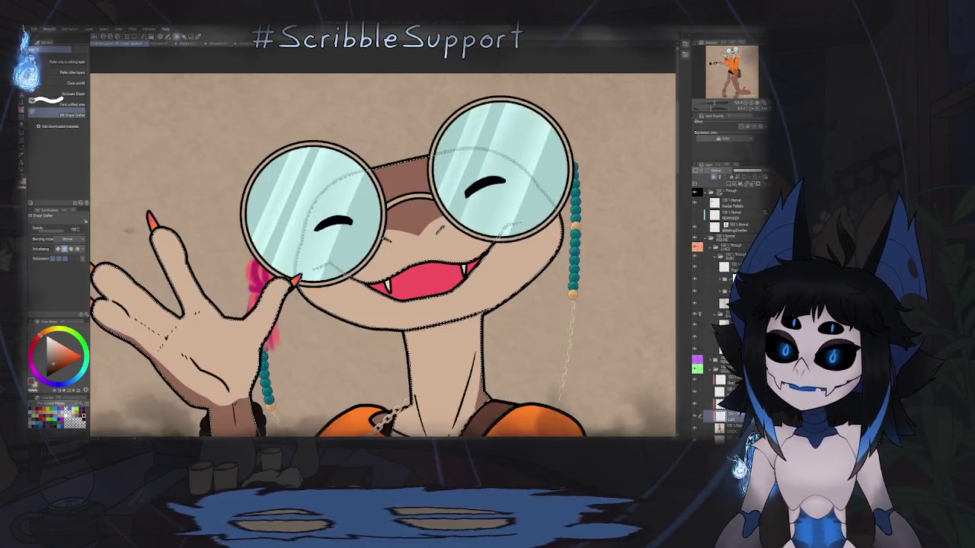
{"action": "scroll", "coordinate": [409, 214], "scroll_direction": "up", "scroll_amount": 2}
{"action": "scroll", "coordinate": [409, 213], "scroll_direction": "up", "scroll_amount": 1}
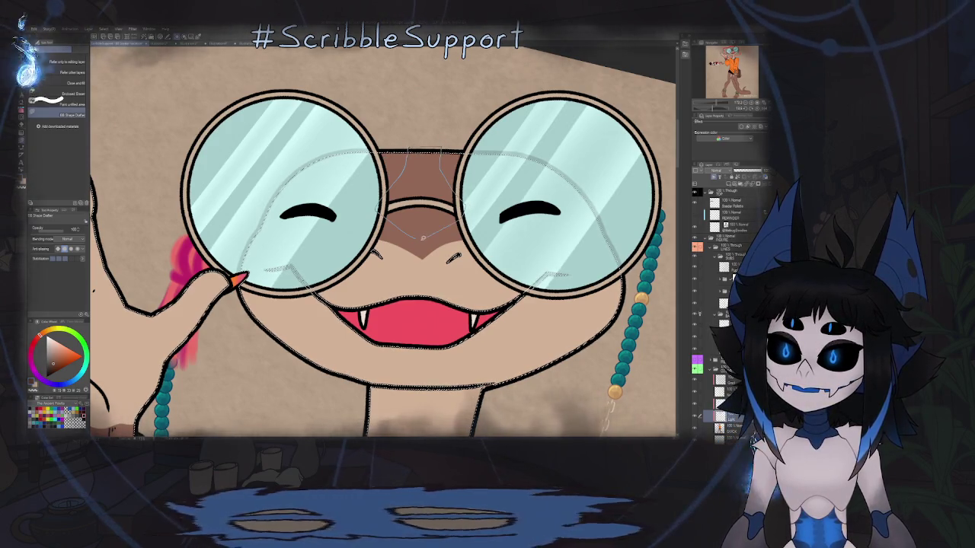
- Fill a darker brown V on the nose bridge and sketch a guide stroke in the left lens
{"action": "key", "text": "ctrl+z"}
{"action": "left_click_drag", "start_coordinate": [485, 193], "coordinate": [457, 185]}
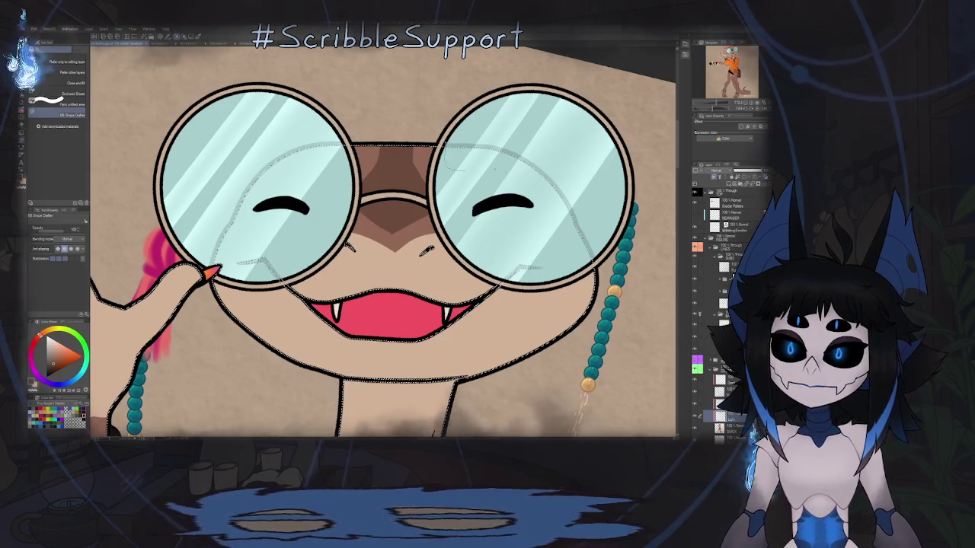
{"action": "left_click_drag", "start_coordinate": [381, 259], "coordinate": [412, 266]}
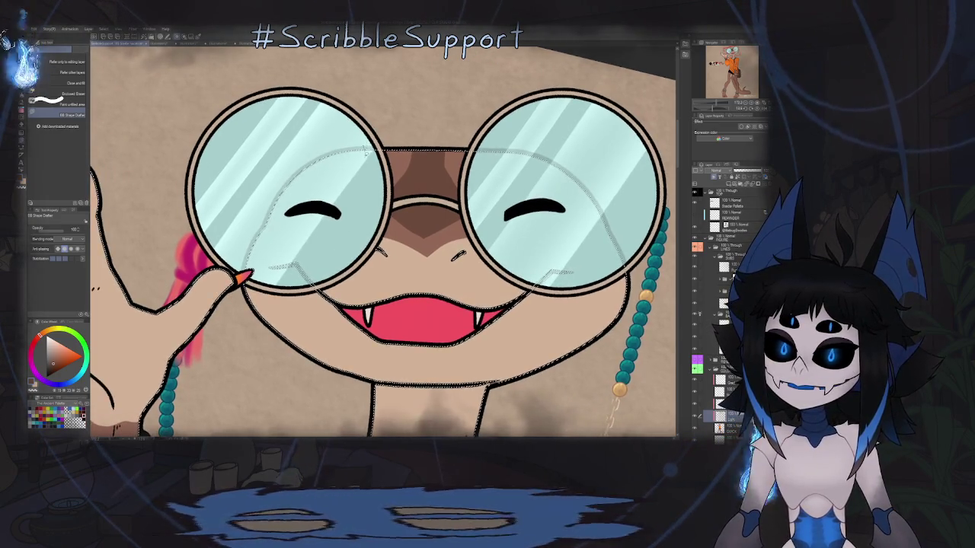
{"action": "left_click_drag", "start_coordinate": [288, 195], "coordinate": [372, 160]}
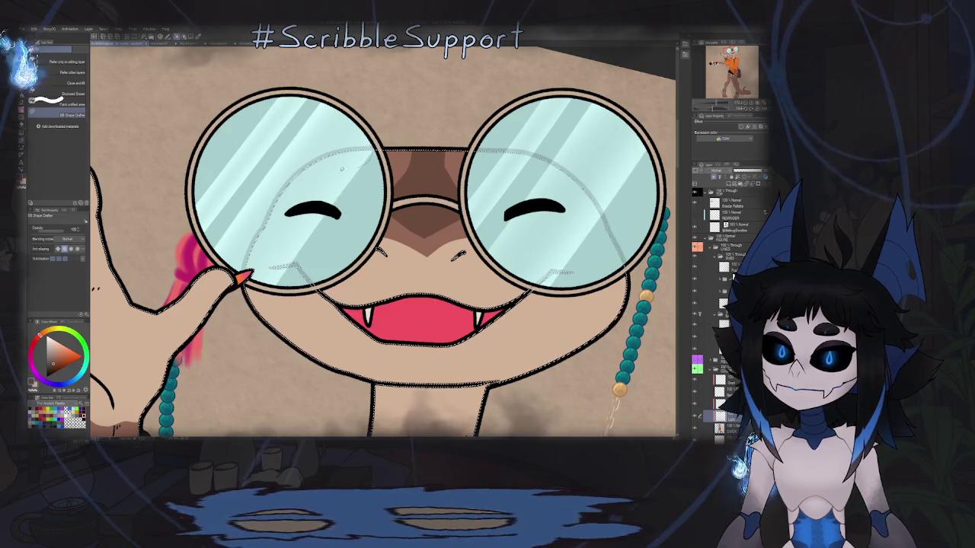
{"action": "scroll", "coordinate": [407, 211], "scroll_direction": "down", "scroll_amount": 5}
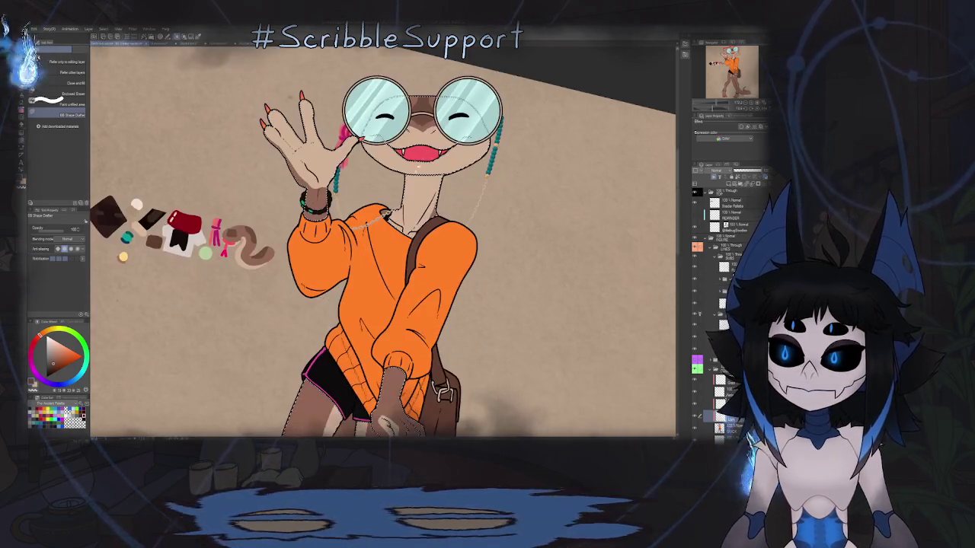
- Lasso-fill a darker brown shadow shape on the lizard's forearm
{"action": "scroll", "coordinate": [426, 213], "scroll_direction": "down", "scroll_amount": 5}
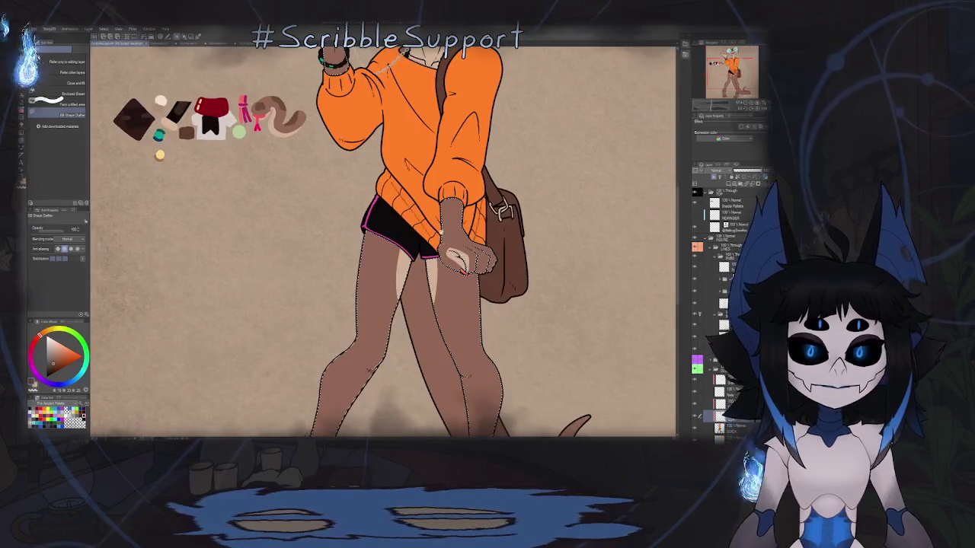
{"action": "scroll", "coordinate": [460, 221], "scroll_direction": "up", "scroll_amount": 3}
{"action": "scroll", "coordinate": [487, 274], "scroll_direction": "up", "scroll_amount": 3}
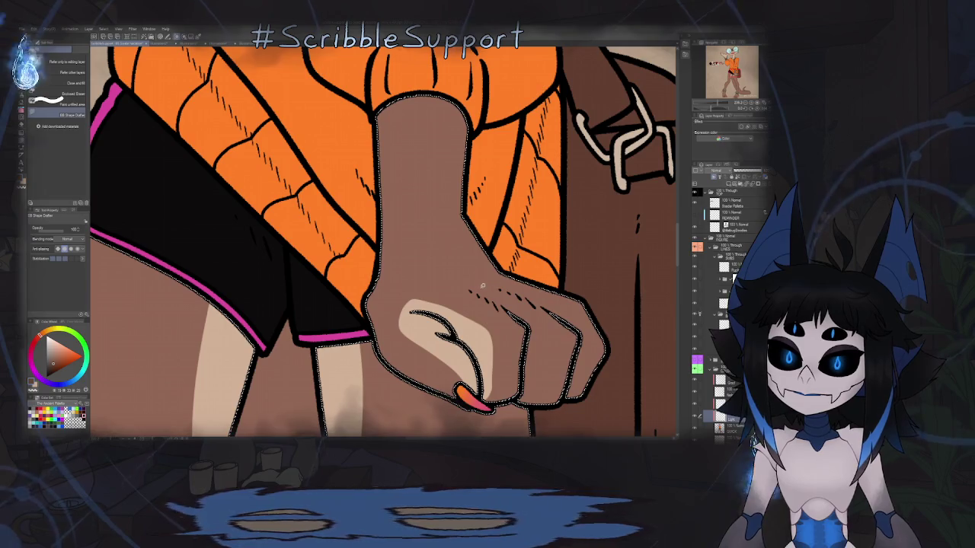
{"action": "mouse_move", "coordinate": [480, 283]}
{"action": "left_mouse_down"}
{"action": "mouse_move", "coordinate": [432, 187]}
{"action": "mouse_move", "coordinate": [440, 96]}
{"action": "left_mouse_up"}
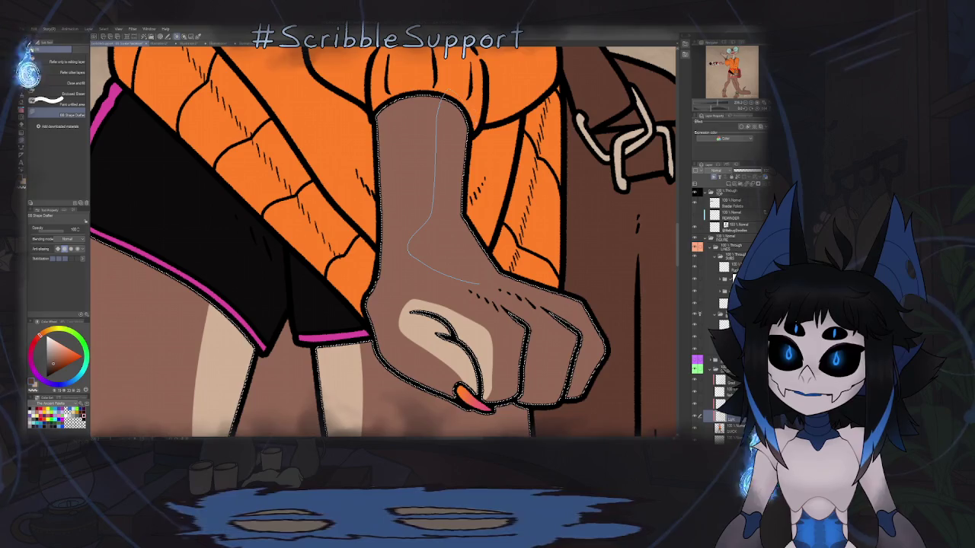
{"action": "left_click_drag", "start_coordinate": [440, 96], "coordinate": [482, 245]}
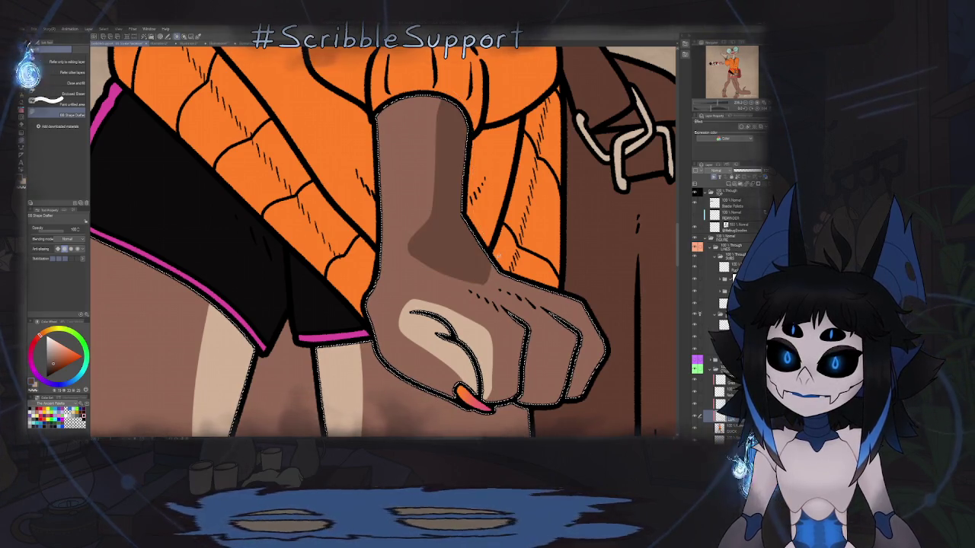
- Add a darker brown shadow patch on the knee
{"action": "scroll", "coordinate": [481, 245], "scroll_direction": "down", "scroll_amount": 1}
{"action": "scroll", "coordinate": [472, 242], "scroll_direction": "down", "scroll_amount": 1}
{"action": "scroll", "coordinate": [457, 239], "scroll_direction": "down", "scroll_amount": 1}
{"action": "scroll", "coordinate": [439, 236], "scroll_direction": "down", "scroll_amount": 1}
{"action": "scroll", "coordinate": [439, 236], "scroll_direction": "up", "scroll_amount": 4}
{"action": "mouse_move", "coordinate": [411, 283]}
{"action": "left_mouse_down"}
{"action": "mouse_move", "coordinate": [411, 211]}
{"action": "mouse_move", "coordinate": [390, 253]}
{"action": "mouse_move", "coordinate": [411, 285]}
{"action": "mouse_move", "coordinate": [595, 247]}
{"action": "left_mouse_up"}
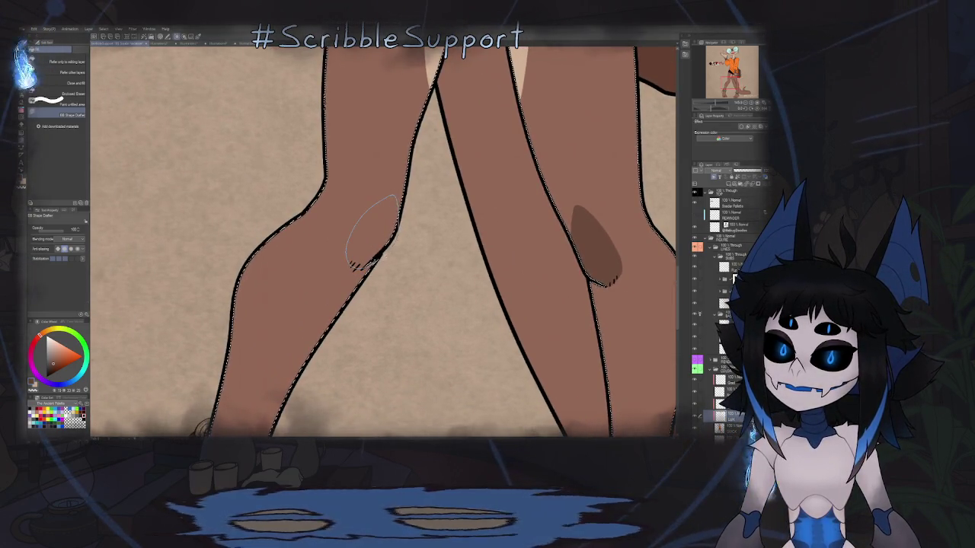
- Add darker brown shadows on the right and left feet, then view the whole character
{"action": "scroll", "coordinate": [350, 264], "scroll_direction": "down", "scroll_amount": 3}
{"action": "left_click_drag", "start_coordinate": [438, 250], "coordinate": [384, 163]}
{"action": "scroll", "coordinate": [427, 229], "scroll_direction": "up", "scroll_amount": 2}
{"action": "scroll", "coordinate": [457, 221], "scroll_direction": "up", "scroll_amount": 1}
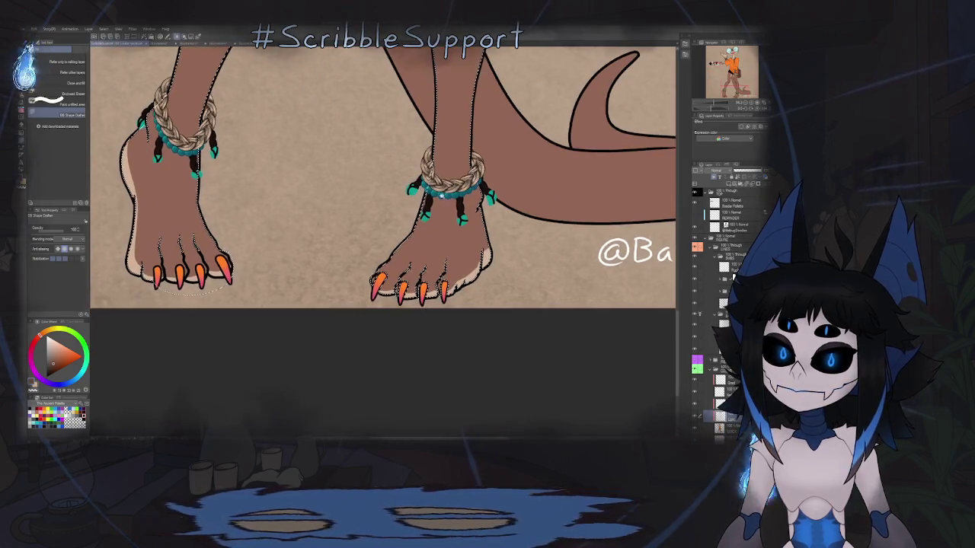
{"action": "scroll", "coordinate": [482, 212], "scroll_direction": "up", "scroll_amount": 1}
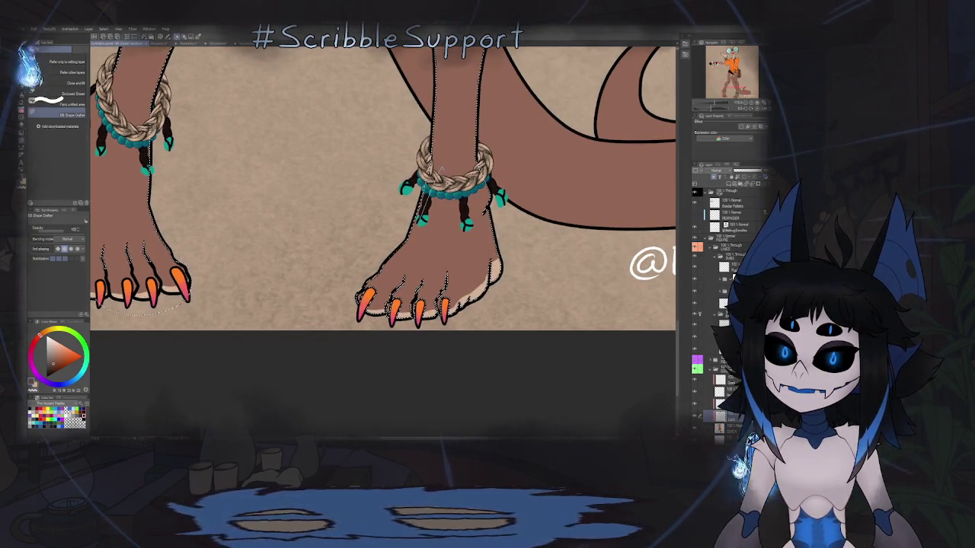
{"action": "left_click_drag", "start_coordinate": [423, 271], "coordinate": [401, 266]}
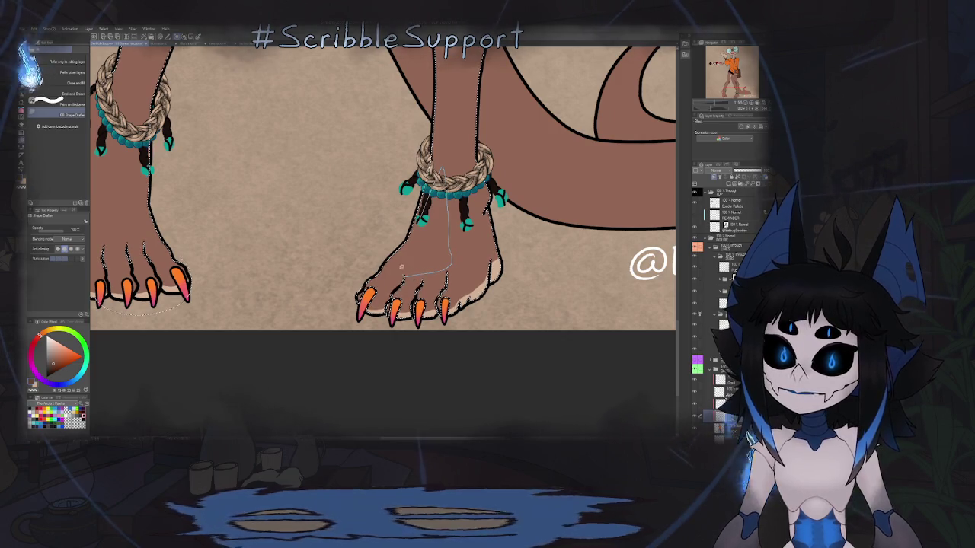
{"action": "left_click_drag", "start_coordinate": [419, 217], "coordinate": [572, 232]}
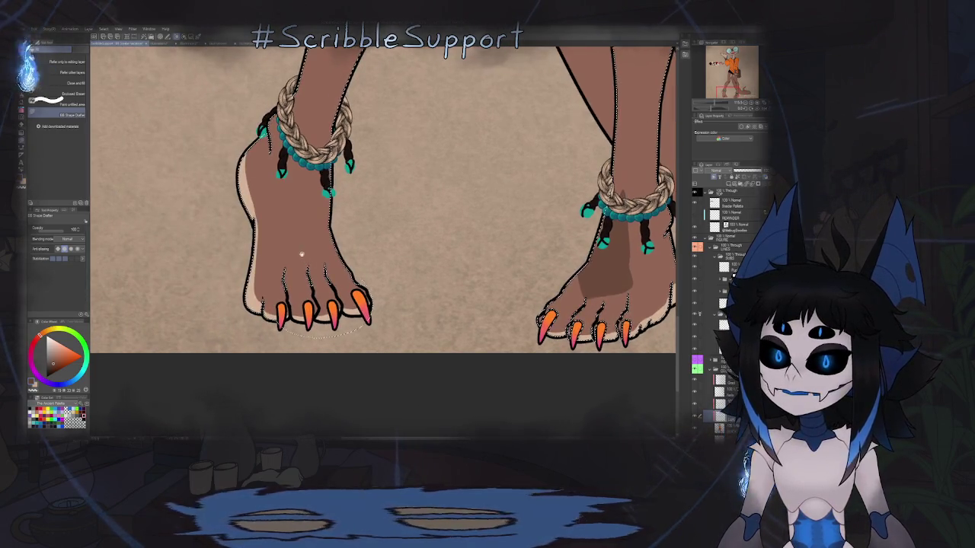
{"action": "left_click_drag", "start_coordinate": [305, 251], "coordinate": [342, 282]}
{"action": "mouse_move", "coordinate": [317, 241]}
{"action": "left_mouse_down"}
{"action": "mouse_move", "coordinate": [351, 146]}
{"action": "mouse_move", "coordinate": [376, 256]}
{"action": "left_mouse_up"}
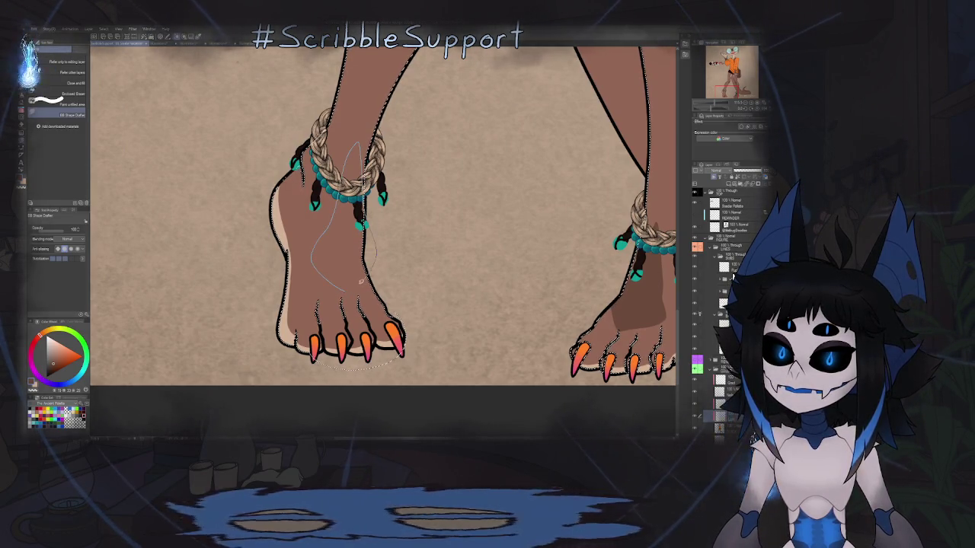
{"action": "key", "text": "ctrl+0"}
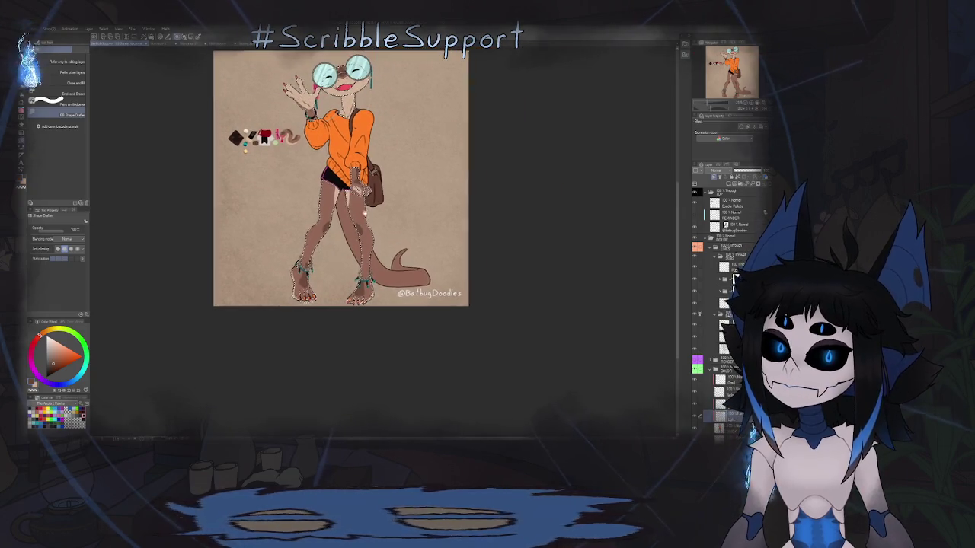
- Fill the tail's underside and the back leg with light beige, with the canvas straightened afterwards
{"action": "left_click_drag", "start_coordinate": [375, 221], "coordinate": [392, 253]}
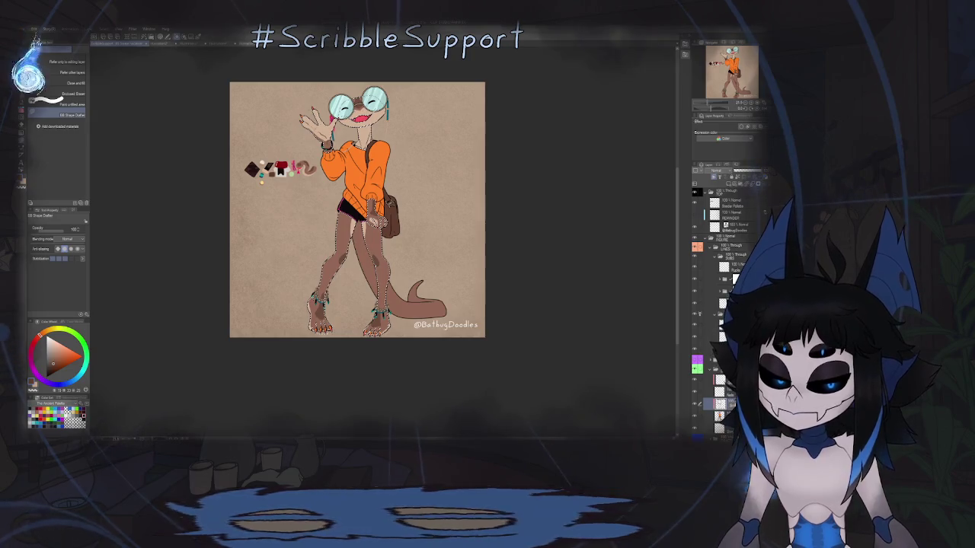
{"action": "key", "text": "ctrl+d"}
{"action": "key", "text": "w"}
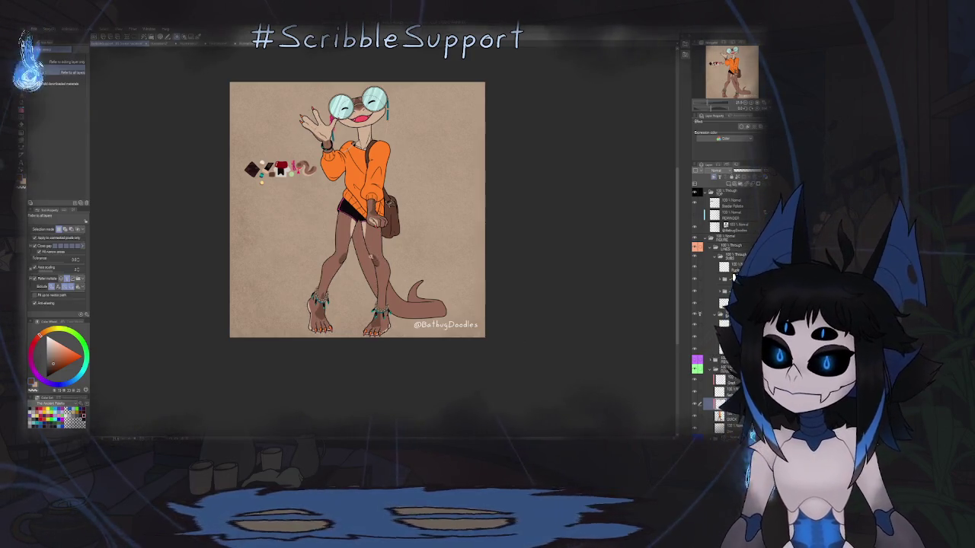
{"action": "scroll", "coordinate": [412, 304], "scroll_direction": "up", "scroll_amount": 5}
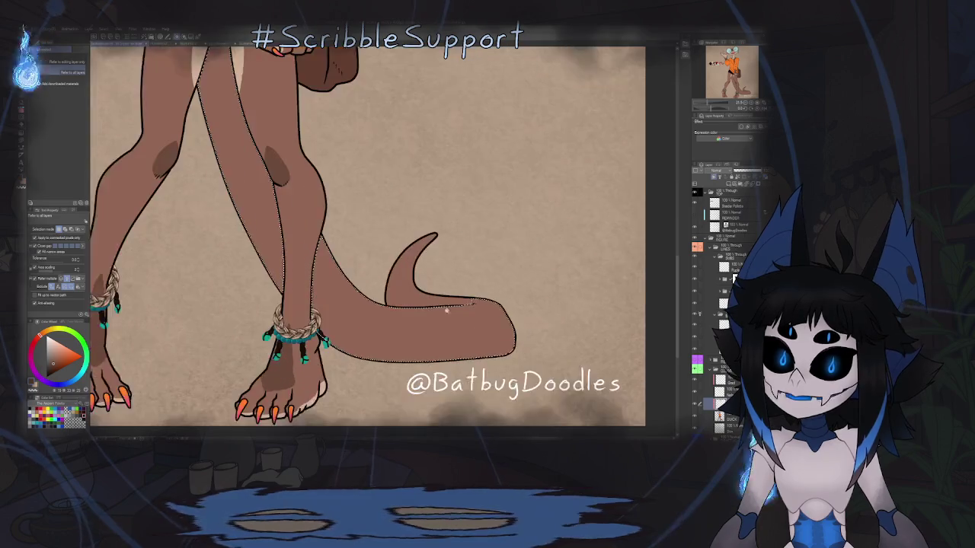
{"action": "key", "text": "g"}
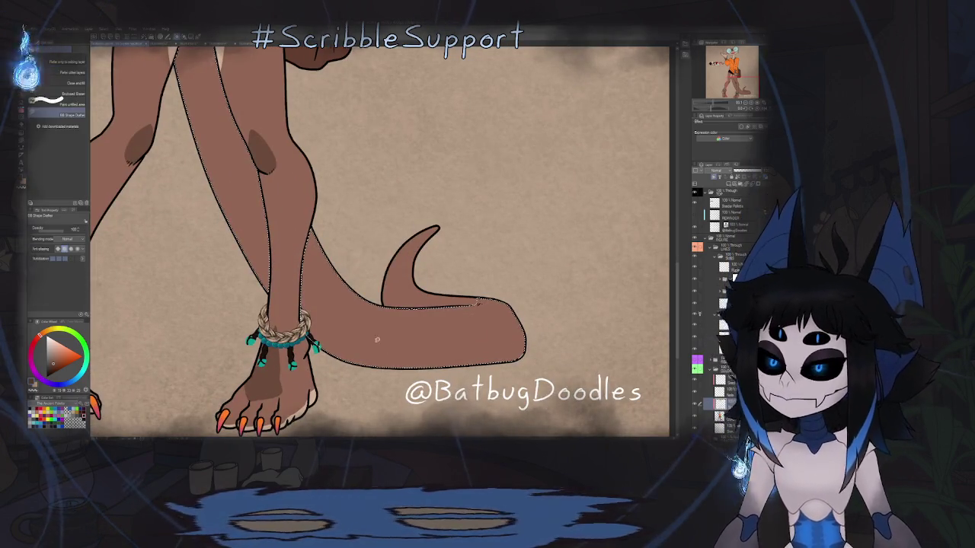
{"action": "scroll", "coordinate": [477, 303], "scroll_direction": "down", "scroll_amount": 5}
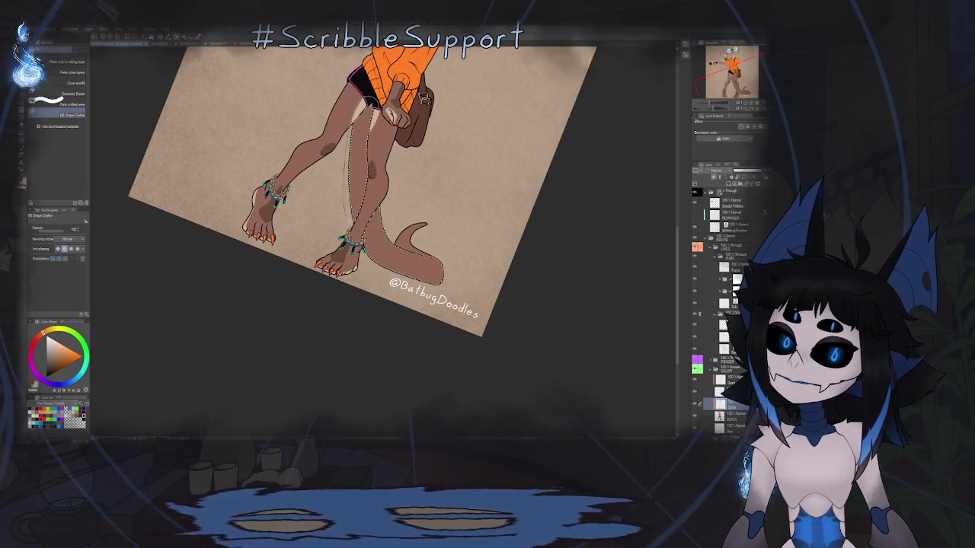
{"action": "left_click_drag", "start_coordinate": [358, 228], "coordinate": [349, 202]}
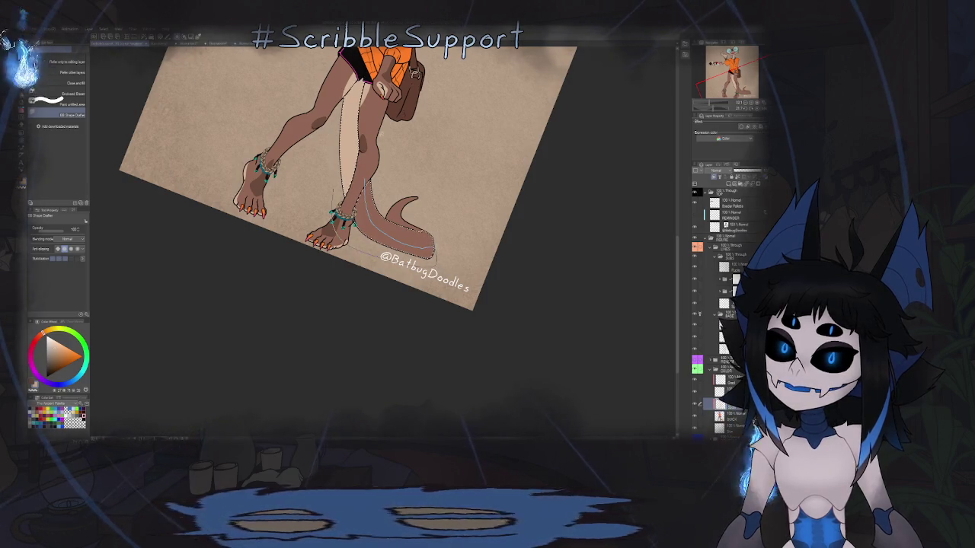
{"action": "key", "text": "ctrl+@"}
{"action": "scroll", "coordinate": [398, 244], "scroll_direction": "up", "scroll_amount": 5}
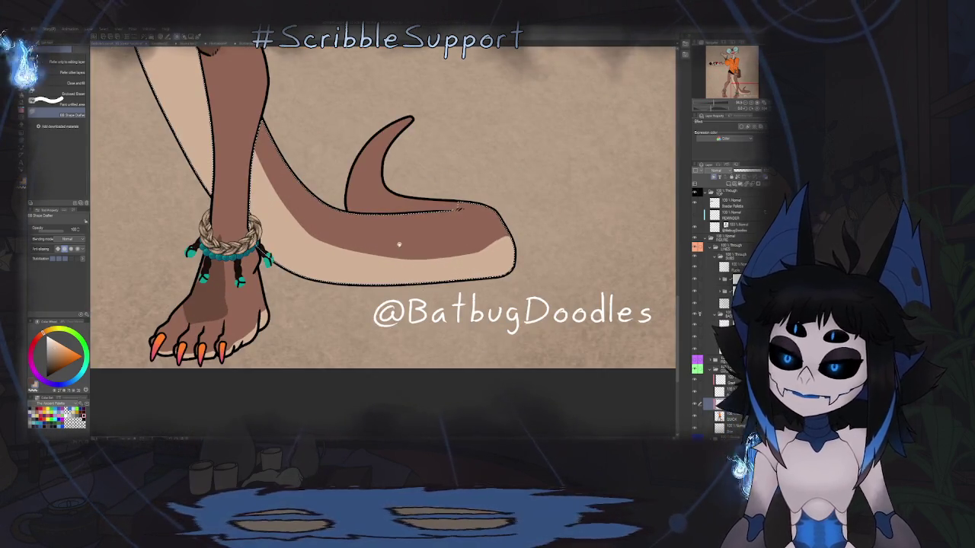
- Lasso-fill a darker brown shadow along the underside of the tail
{"action": "scroll", "coordinate": [398, 244], "scroll_direction": "down", "scroll_amount": 3}
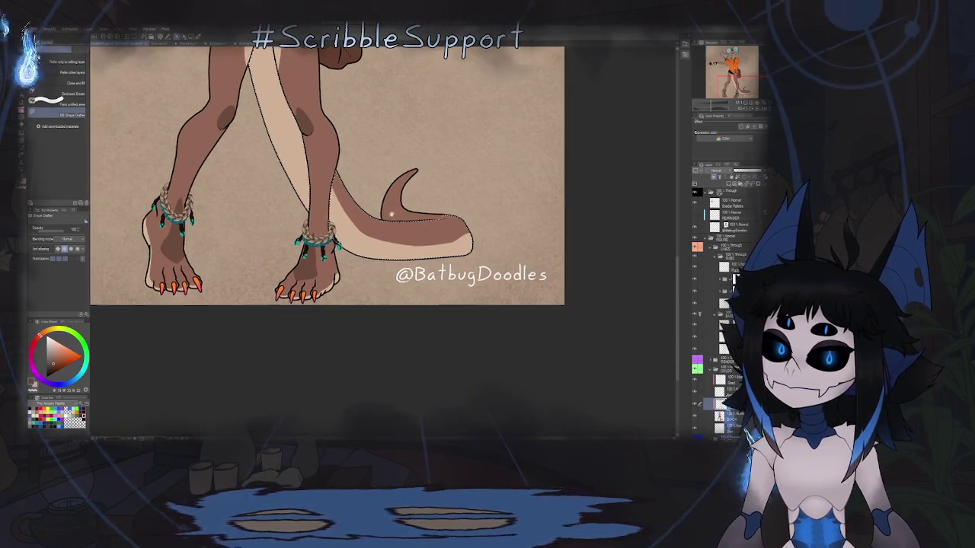
{"action": "scroll", "coordinate": [390, 214], "scroll_direction": "up", "scroll_amount": 2}
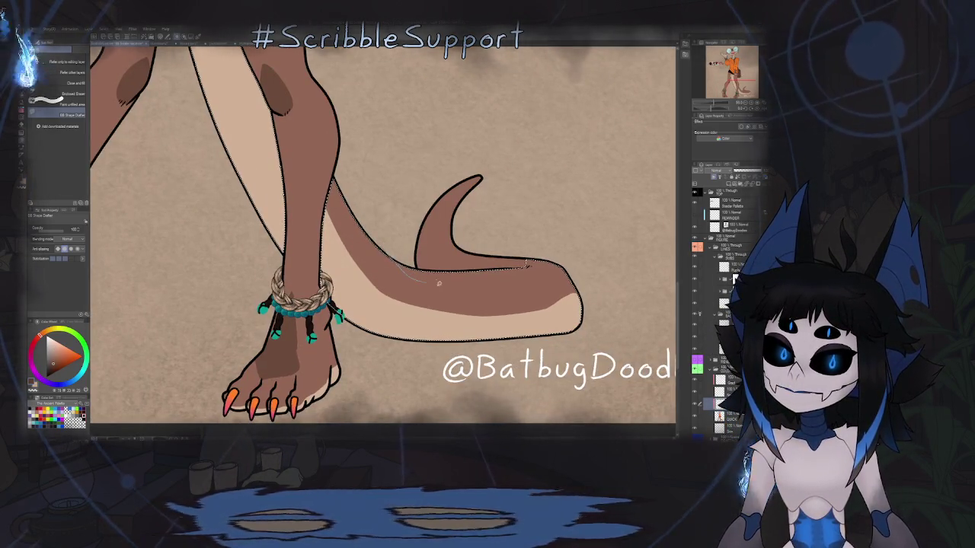
{"action": "mouse_move", "coordinate": [457, 291]}
{"action": "left_mouse_down"}
{"action": "mouse_move", "coordinate": [441, 268]}
{"action": "mouse_move", "coordinate": [526, 267]}
{"action": "left_mouse_up"}
{"action": "key", "text": "ctrl+d"}
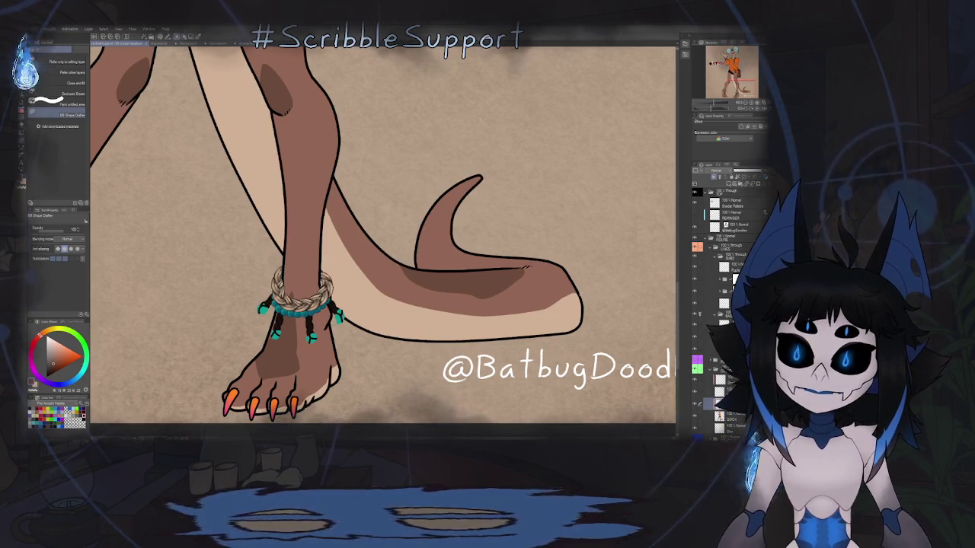
- Select the tail fin region and fill a darker brown shadow inside it
{"action": "key", "text": "w"}
{"action": "left_click", "coordinate": [518, 261]}
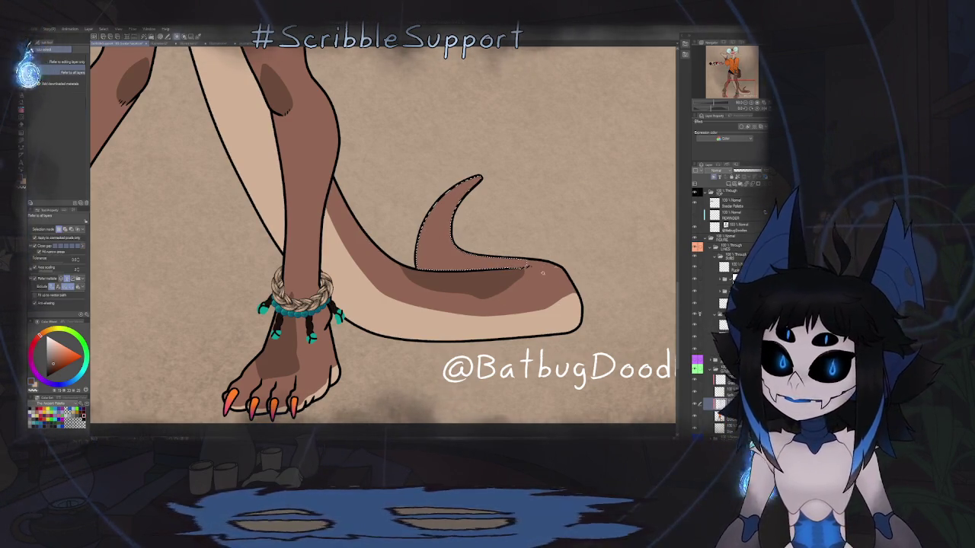
{"action": "key", "text": "g"}
{"action": "scroll", "coordinate": [533, 268], "scroll_direction": "up", "scroll_amount": 2}
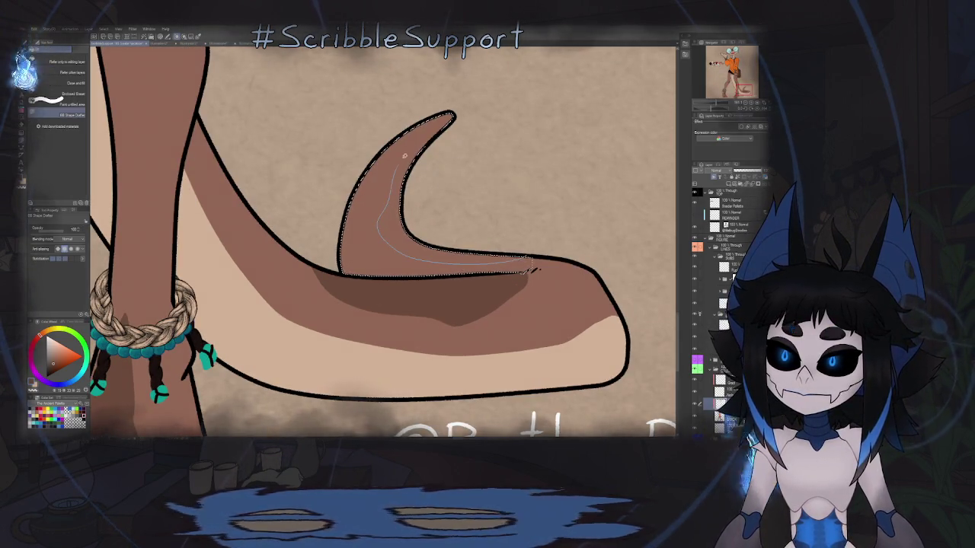
{"action": "left_click_drag", "start_coordinate": [435, 195], "coordinate": [417, 286]}
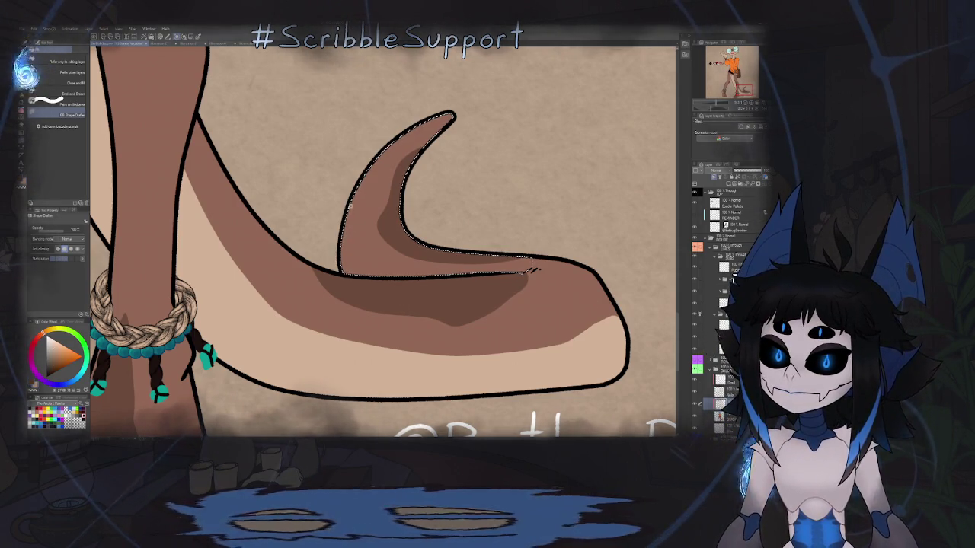
{"action": "scroll", "coordinate": [531, 270], "scroll_direction": "down", "scroll_amount": 1}
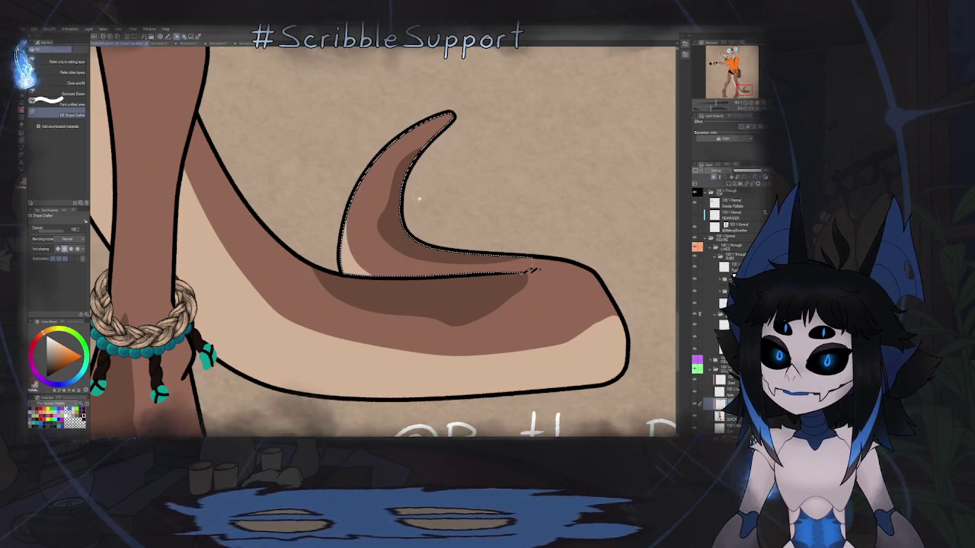
{"action": "scroll", "coordinate": [374, 268], "scroll_direction": "down", "scroll_amount": 4}
{"action": "scroll", "coordinate": [502, 230], "scroll_direction": "up", "scroll_amount": 2}
{"action": "scroll", "coordinate": [502, 230], "scroll_direction": "down", "scroll_amount": 2}
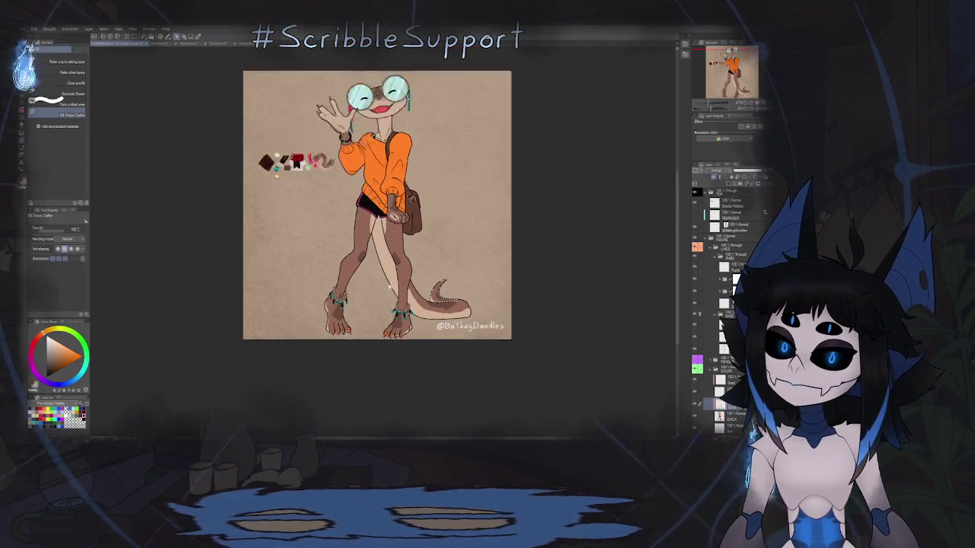
{"action": "scroll", "coordinate": [501, 230], "scroll_direction": "down", "scroll_amount": 2}
{"action": "scroll", "coordinate": [502, 230], "scroll_direction": "up", "scroll_amount": 1}
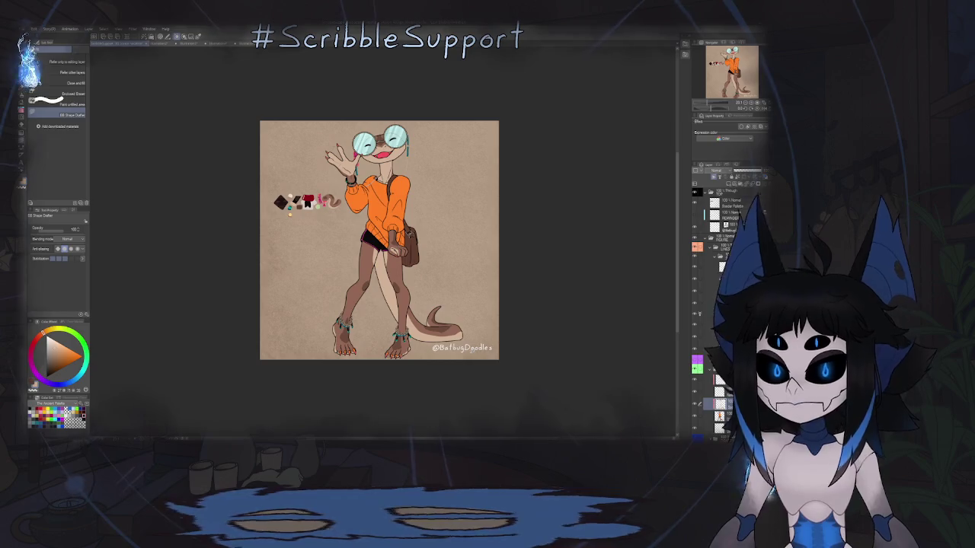
{"action": "scroll", "coordinate": [379, 240], "scroll_direction": "up", "scroll_amount": 2}
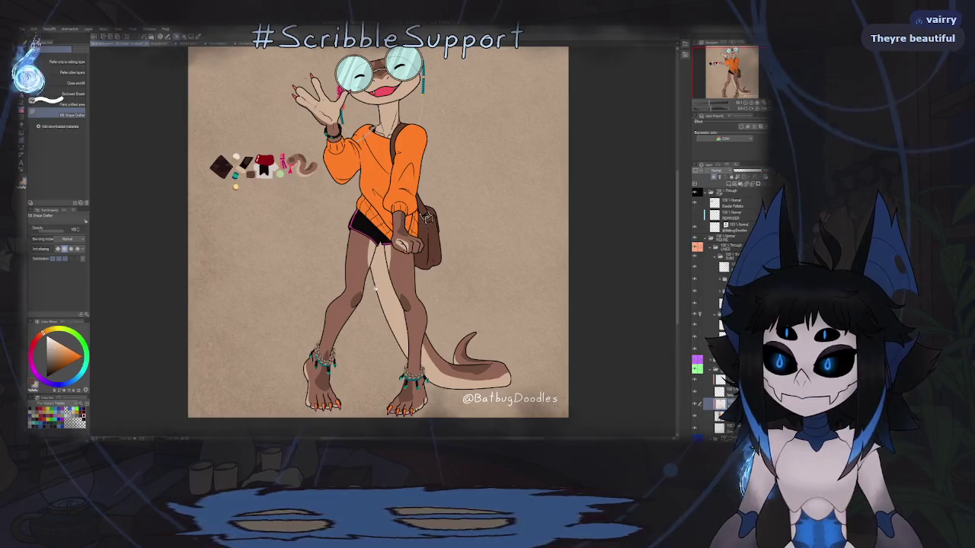
{"action": "scroll", "coordinate": [380, 240], "scroll_direction": "down", "scroll_amount": 1}
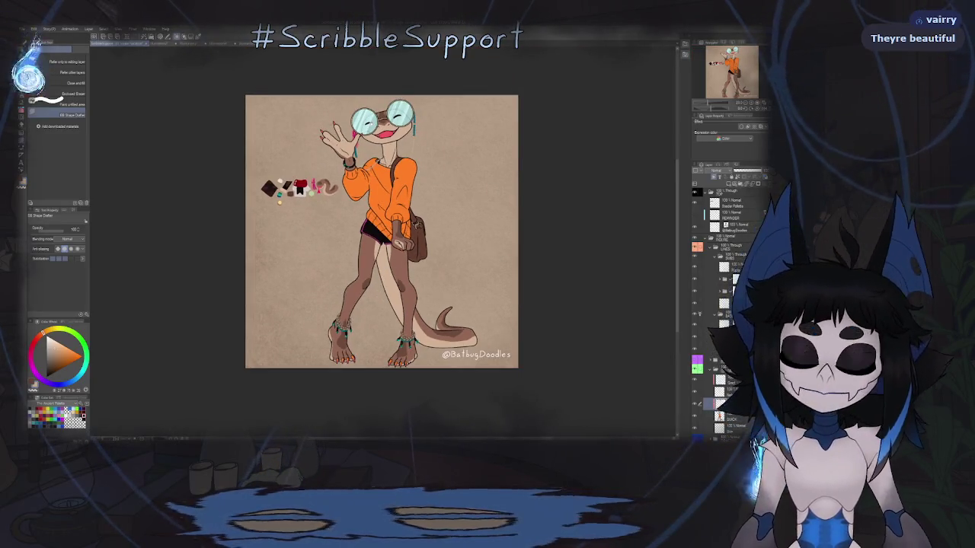
{"action": "scroll", "coordinate": [381, 232], "scroll_direction": "up", "scroll_amount": 1}
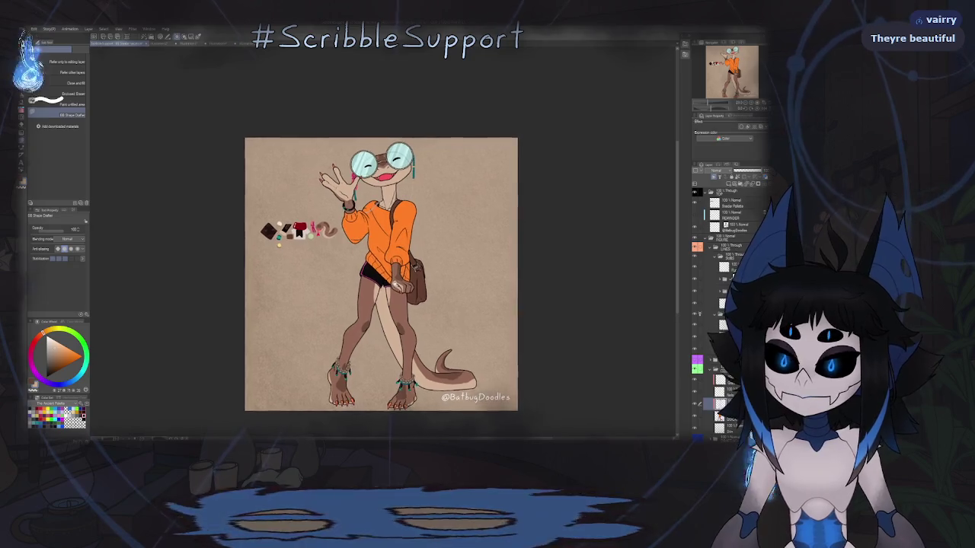
{"action": "scroll", "coordinate": [379, 272], "scroll_direction": "up", "scroll_amount": 1}
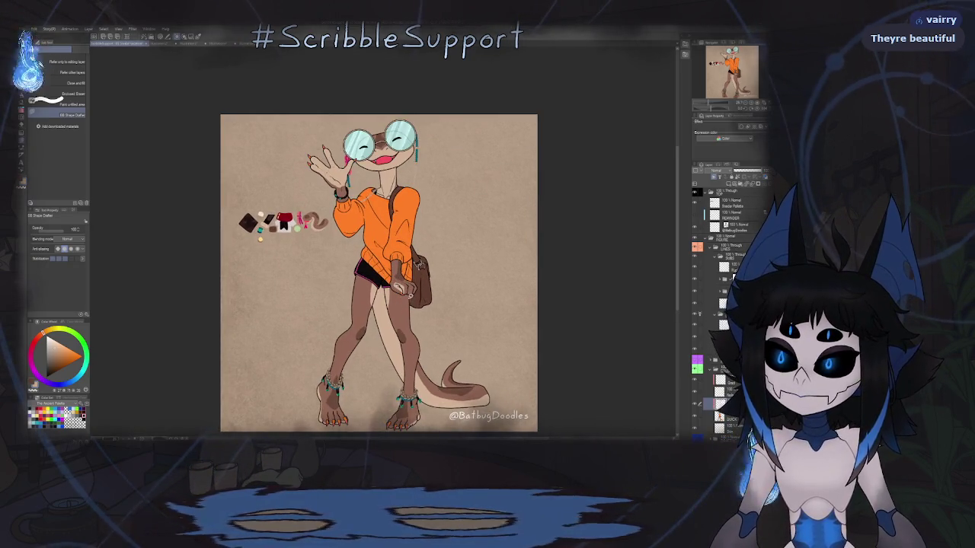
{"action": "scroll", "coordinate": [365, 178], "scroll_direction": "up", "scroll_amount": 3}
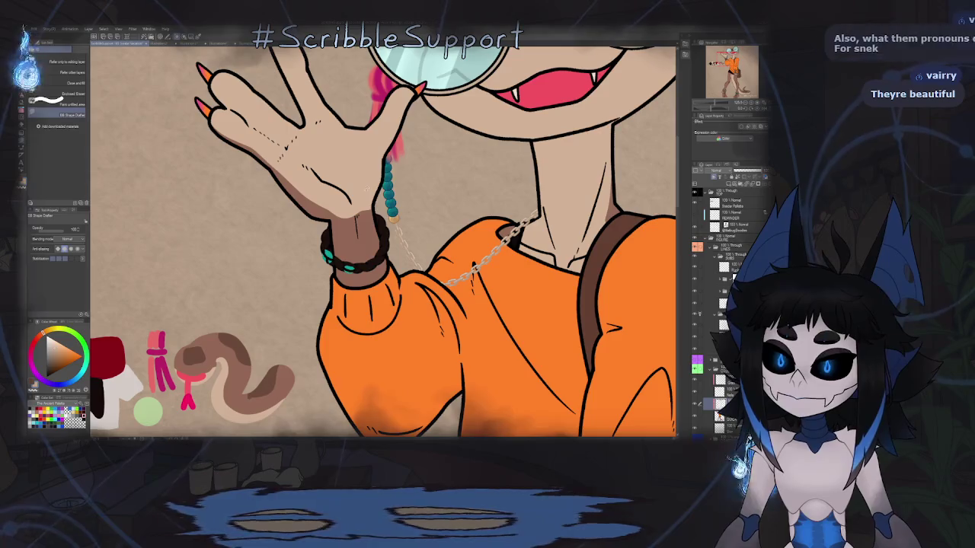
{"action": "scroll", "coordinate": [364, 178], "scroll_direction": "down", "scroll_amount": 2}
{"action": "scroll", "coordinate": [364, 178], "scroll_direction": "down", "scroll_amount": 1}
{"action": "left_click_drag", "start_coordinate": [442, 266], "coordinate": [400, 211]}
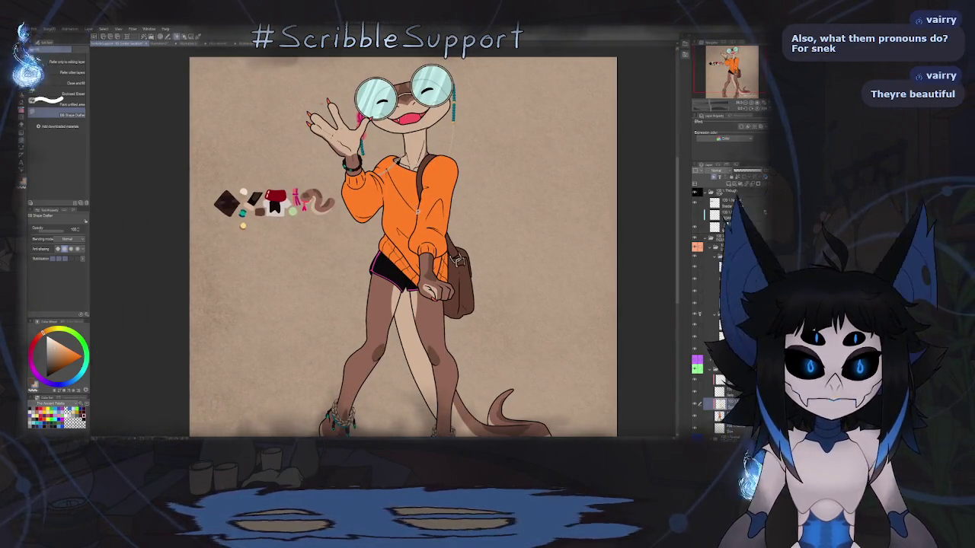
{"action": "left_click_drag", "start_coordinate": [400, 211], "coordinate": [399, 208]}
{"action": "scroll", "coordinate": [402, 243], "scroll_direction": "down", "scroll_amount": 3}
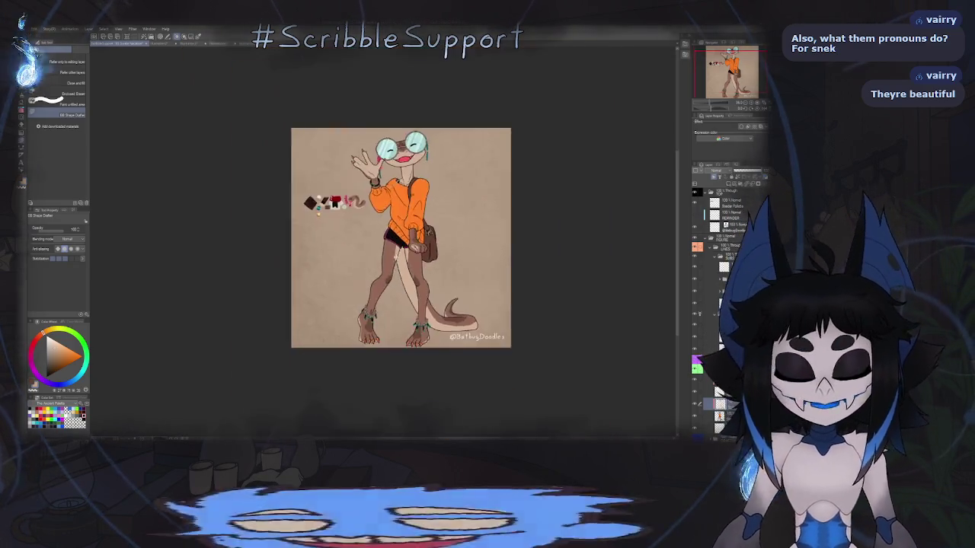
{"action": "scroll", "coordinate": [380, 233], "scroll_direction": "up", "scroll_amount": 1}
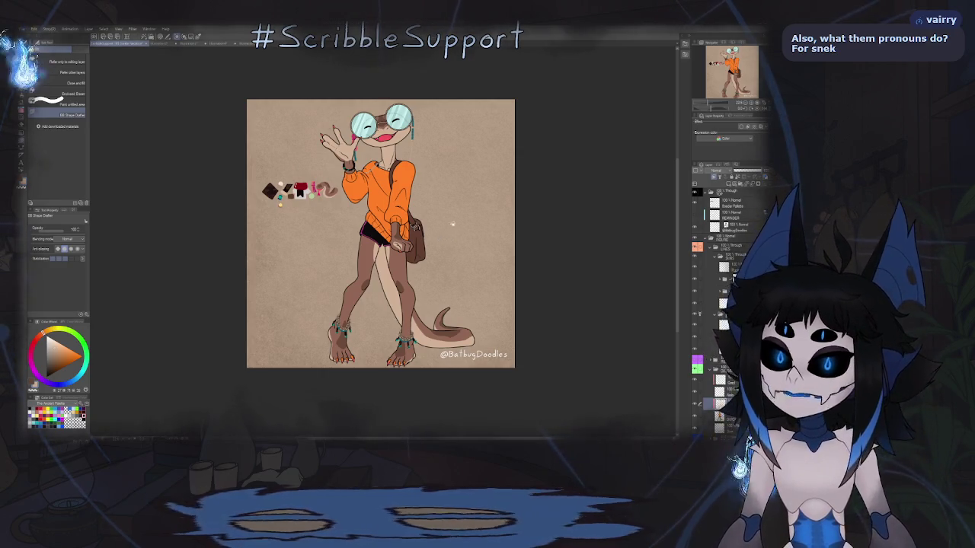
{"action": "scroll", "coordinate": [411, 249], "scroll_direction": "up", "scroll_amount": 2}
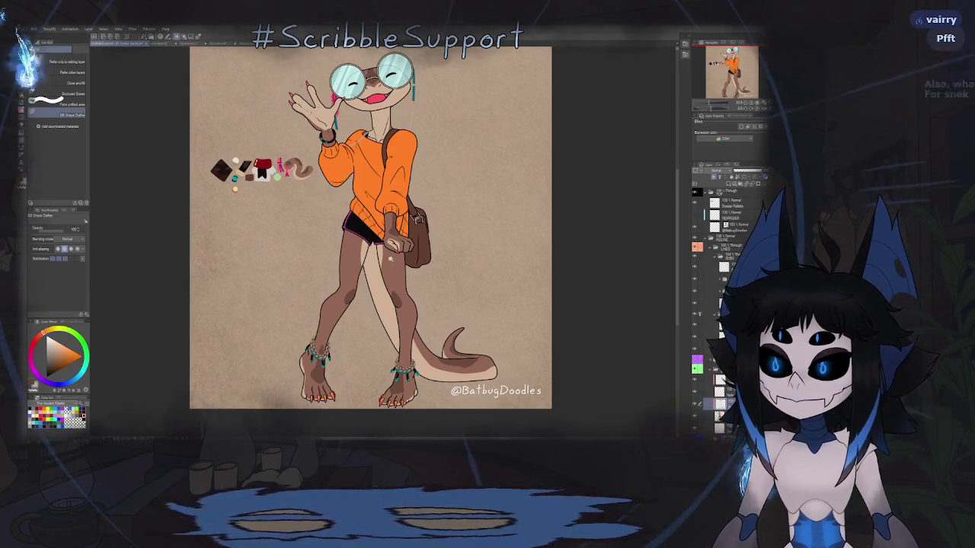
{"action": "scroll", "coordinate": [393, 256], "scroll_direction": "down", "scroll_amount": 2}
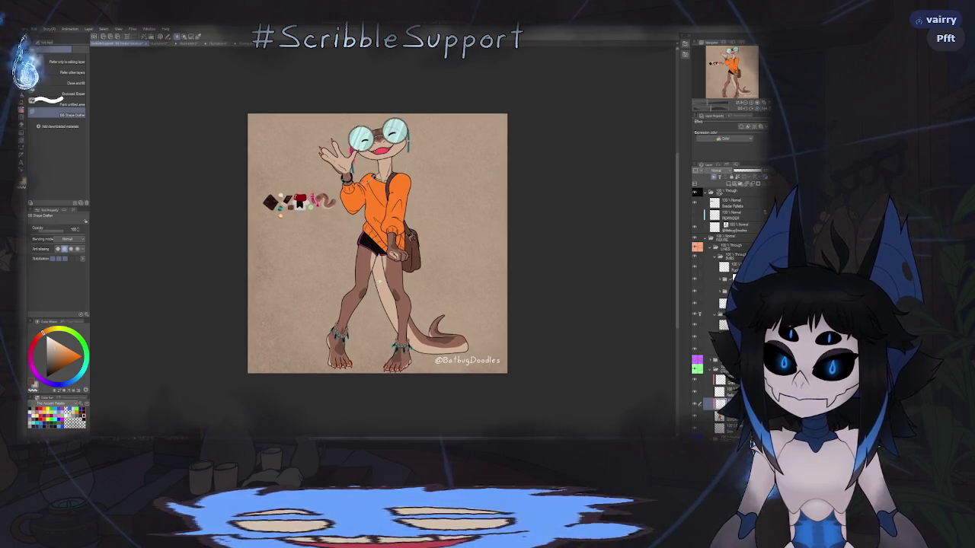
{"action": "scroll", "coordinate": [383, 226], "scroll_direction": "up", "scroll_amount": 1}
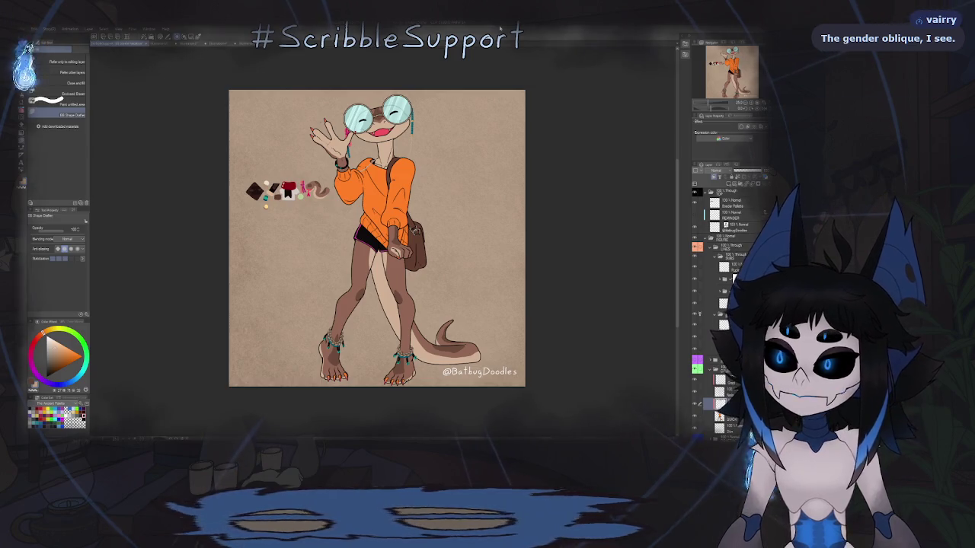
{"action": "left_click_drag", "start_coordinate": [377, 238], "coordinate": [393, 222]}
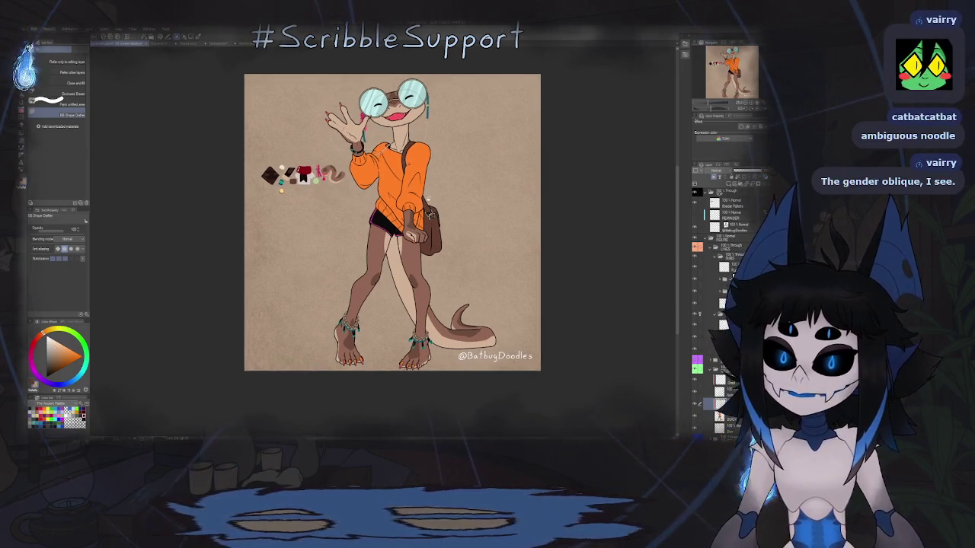
{"action": "scroll", "coordinate": [392, 222], "scroll_direction": "up", "scroll_amount": 3}
{"action": "scroll", "coordinate": [392, 222], "scroll_direction": "down", "scroll_amount": 3}
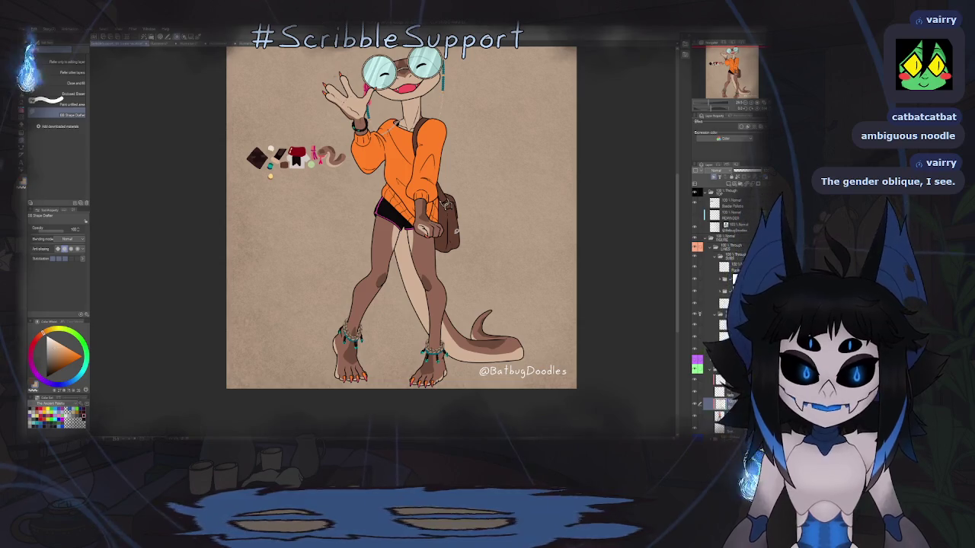
{"action": "key", "text": "ctrl+minus"}
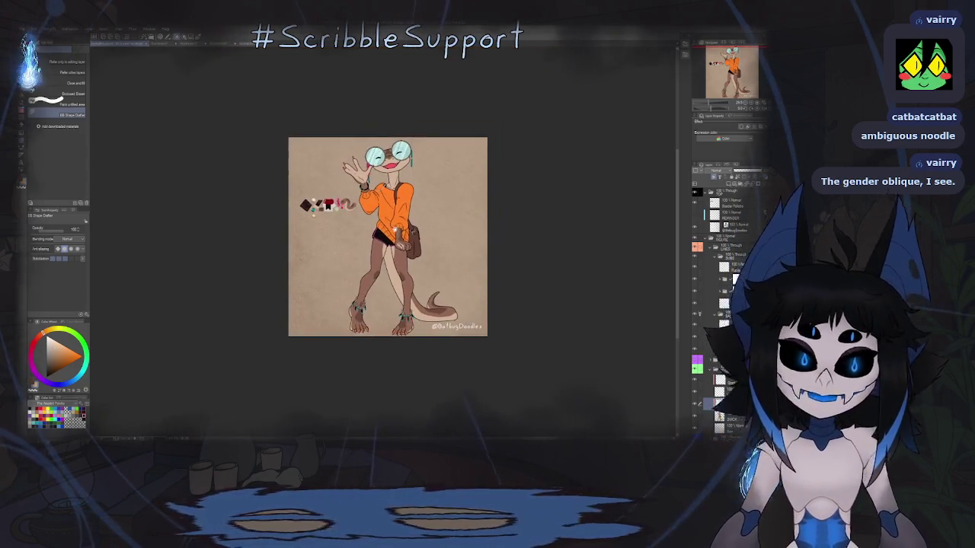
{"action": "key", "text": "ctrl+plus"}
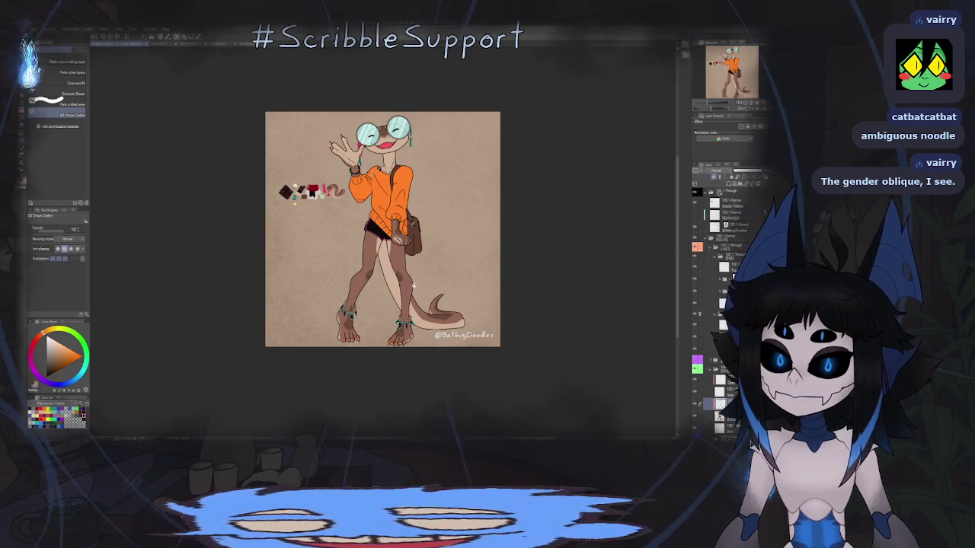
{"action": "key", "text": "ctrl+plus"}
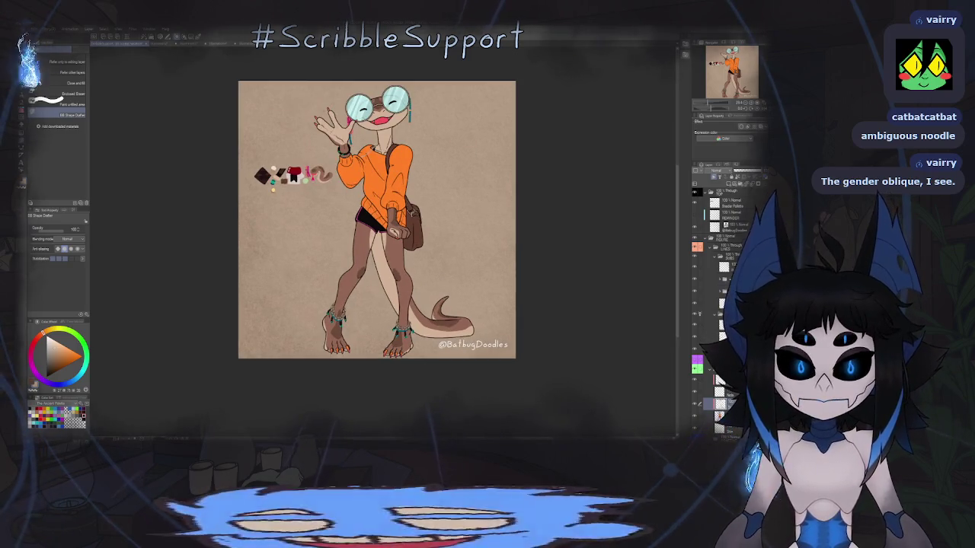
{"action": "left_click", "coordinate": [710, 248]}
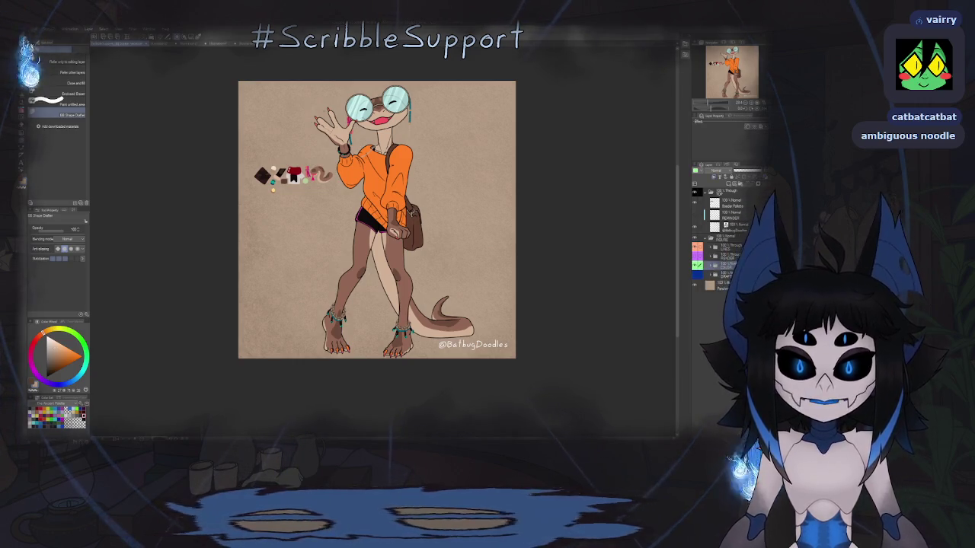
- Hide the colour swatch palette layer beside the lizard
{"action": "left_click", "coordinate": [723, 285]}
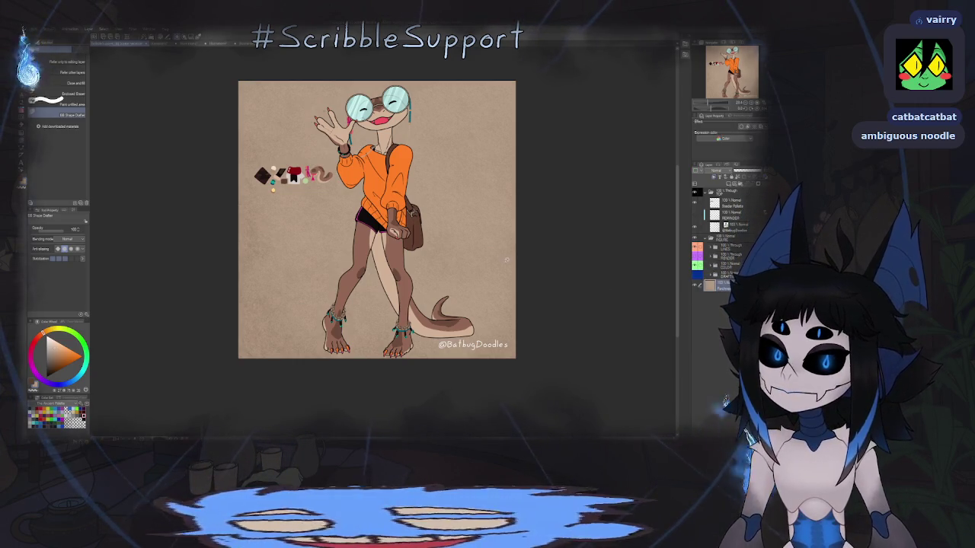
{"action": "key", "text": "o"}
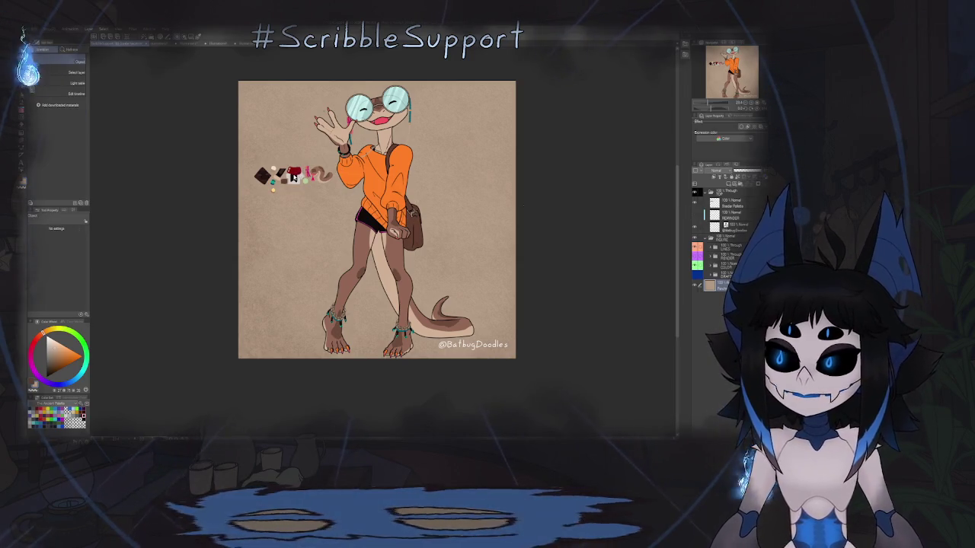
{"action": "left_click", "coordinate": [294, 176]}
{"action": "key", "text": "Delete"}
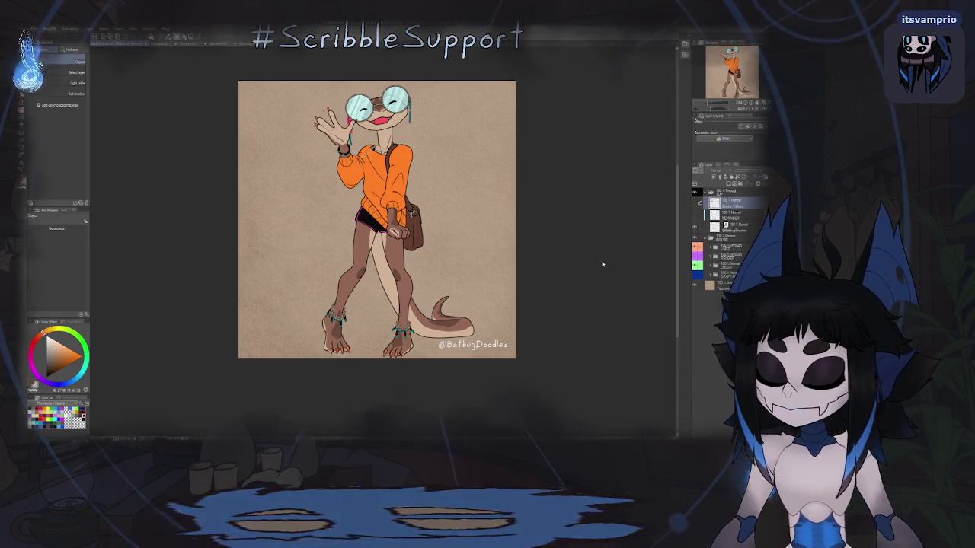
{"action": "key", "text": "b"}
{"action": "key", "text": "b"}
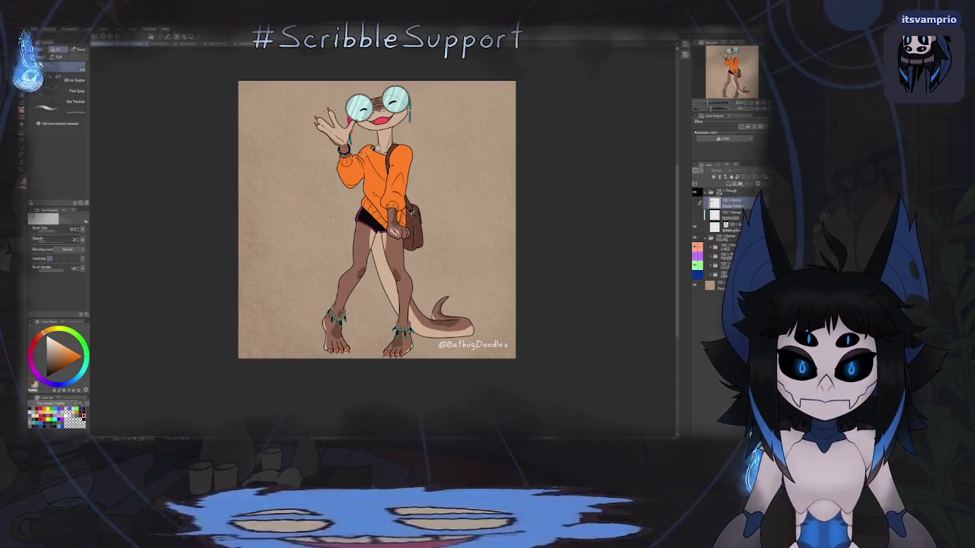
- Add a new background layer filled with light blue
{"action": "key", "text": "ctrl+shift+n"}
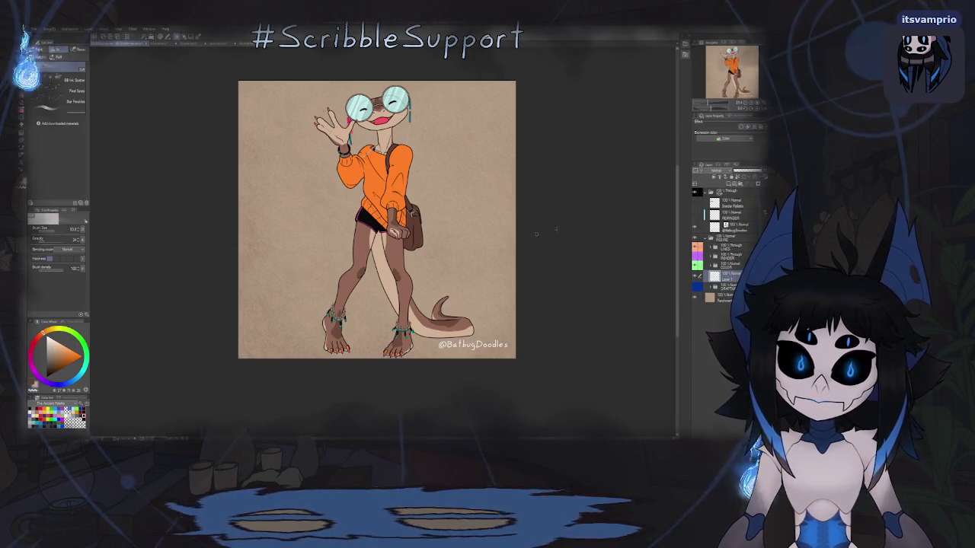
{"action": "key", "text": "x"}
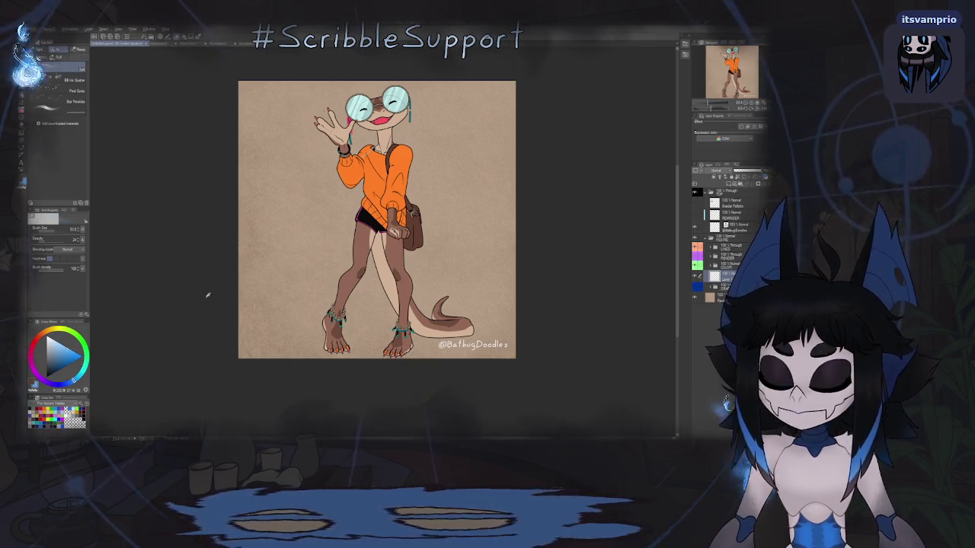
{"action": "key", "text": "alt+BackSpace"}
- Choose the first brush in the wet-paint and sponge brush group
{"action": "key", "text": "b"}
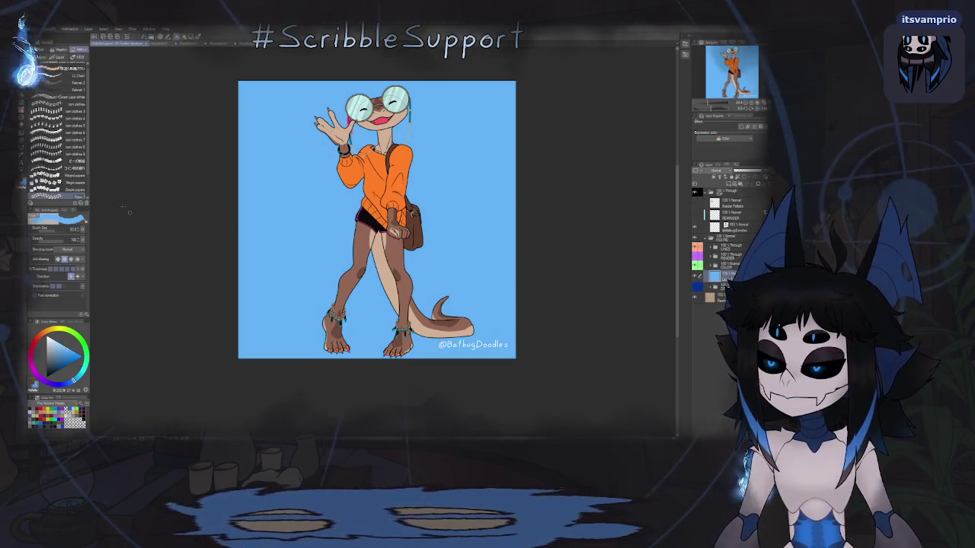
{"action": "left_click", "coordinate": [58, 65]}
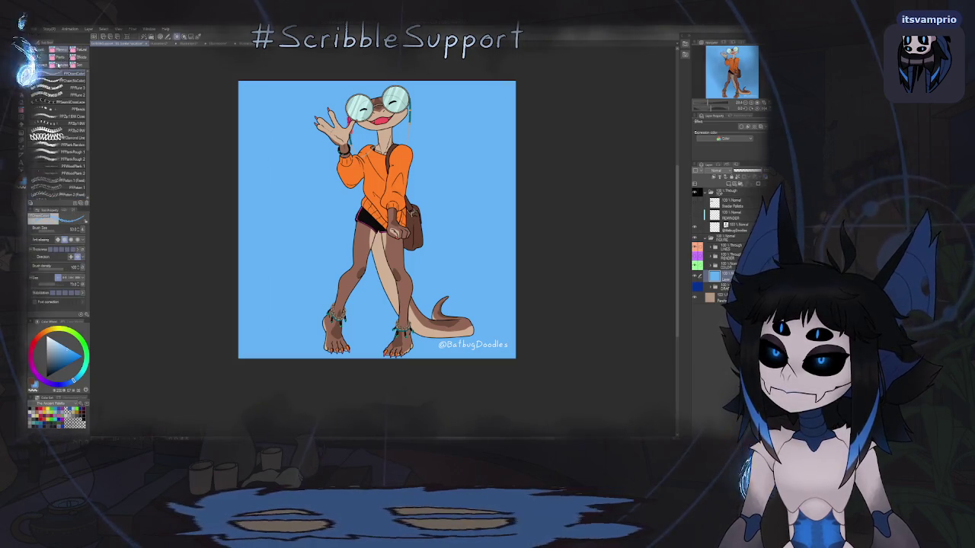
{"action": "left_click", "coordinate": [76, 58]}
{"action": "left_click", "coordinate": [76, 69]}
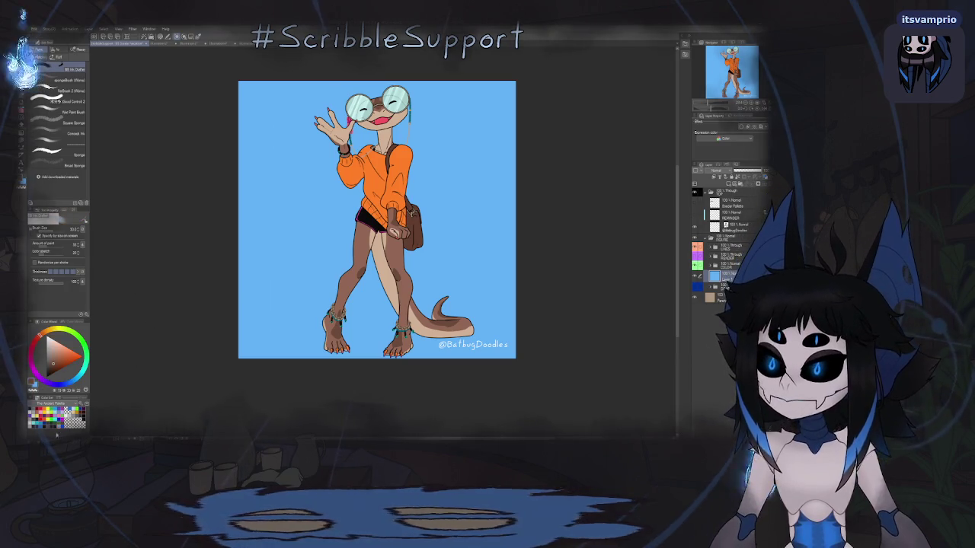
{"action": "left_click_drag", "start_coordinate": [296, 286], "coordinate": [321, 269]}
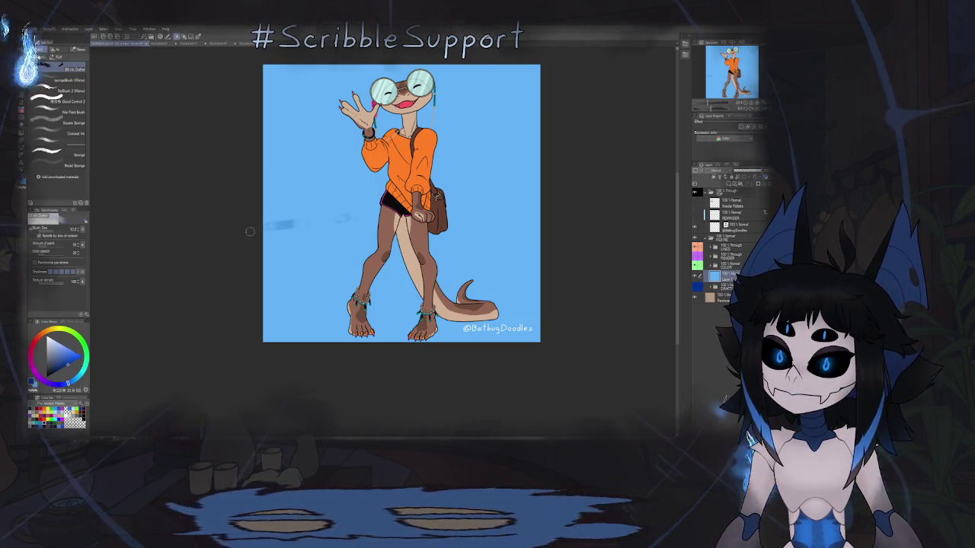
- Brush a broad dark blue band behind the figure, deepening its left and right parts
{"action": "left_click_drag", "start_coordinate": [379, 221], "coordinate": [545, 212]}
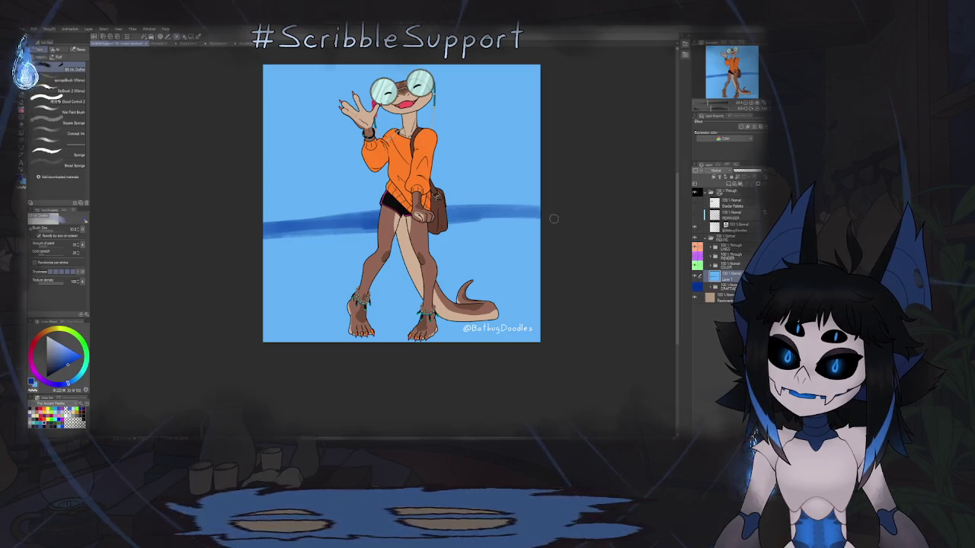
{"action": "mouse_move", "coordinate": [458, 222]}
{"action": "left_mouse_down"}
{"action": "mouse_move", "coordinate": [258, 237]}
{"action": "mouse_move", "coordinate": [377, 243]}
{"action": "mouse_move", "coordinate": [267, 251]}
{"action": "mouse_move", "coordinate": [274, 249]}
{"action": "left_mouse_up"}
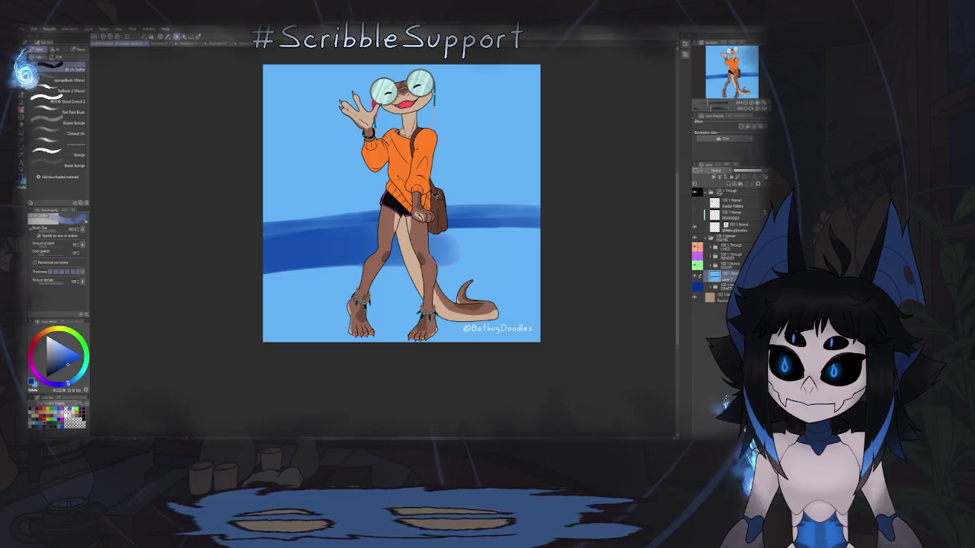
{"action": "mouse_move", "coordinate": [381, 236]}
{"action": "left_mouse_down"}
{"action": "mouse_move", "coordinate": [536, 236]}
{"action": "mouse_move", "coordinate": [509, 235]}
{"action": "left_mouse_up"}
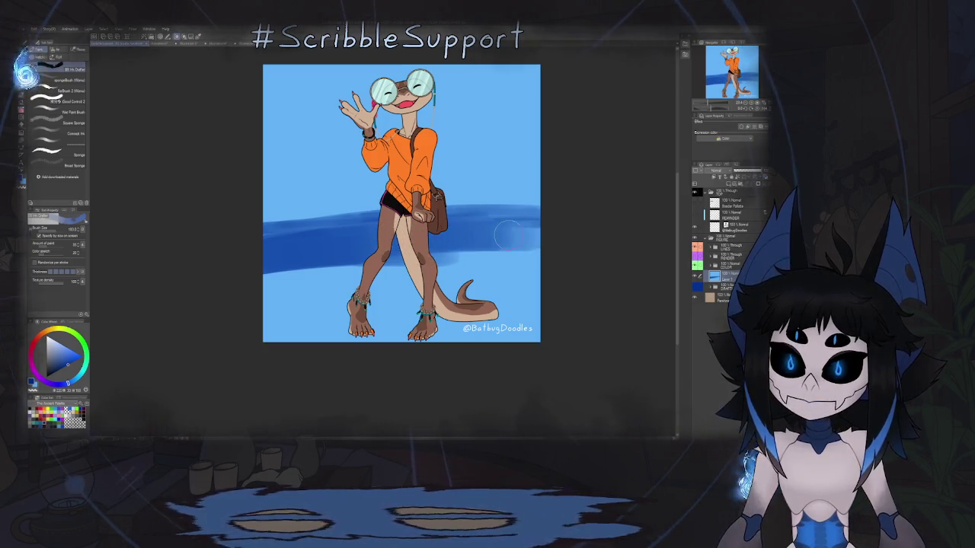
{"action": "left_click_drag", "start_coordinate": [453, 249], "coordinate": [479, 252]}
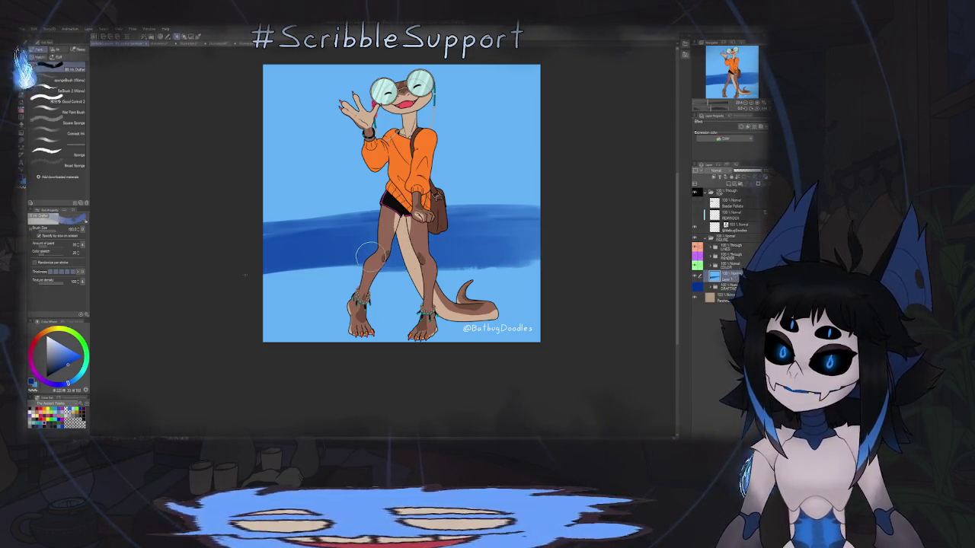
{"action": "left_click_drag", "start_coordinate": [370, 254], "coordinate": [268, 266]}
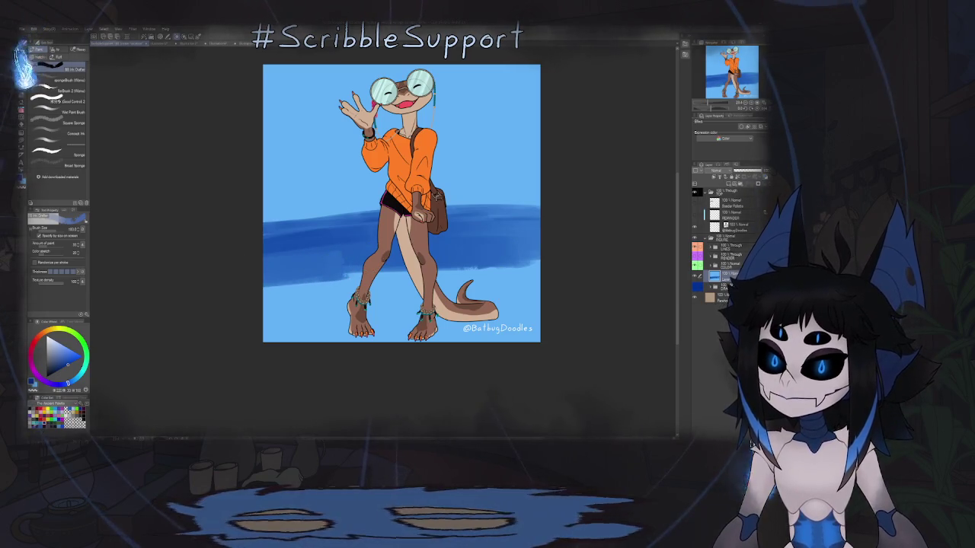
{"action": "key", "text": "minus"}
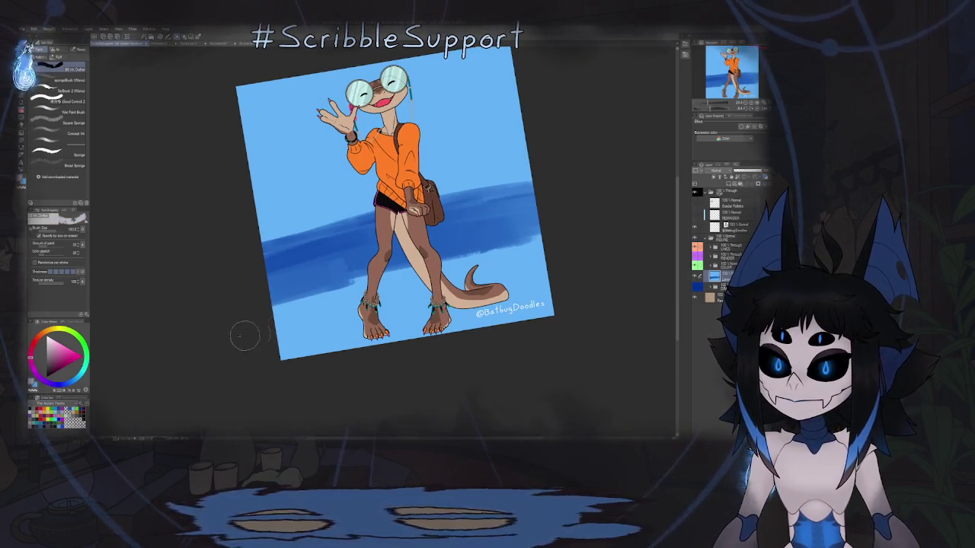
- Brush lighter blue over the dark band and outline the beach area along the bottom
{"action": "left_click_drag", "start_coordinate": [389, 282], "coordinate": [540, 233]}
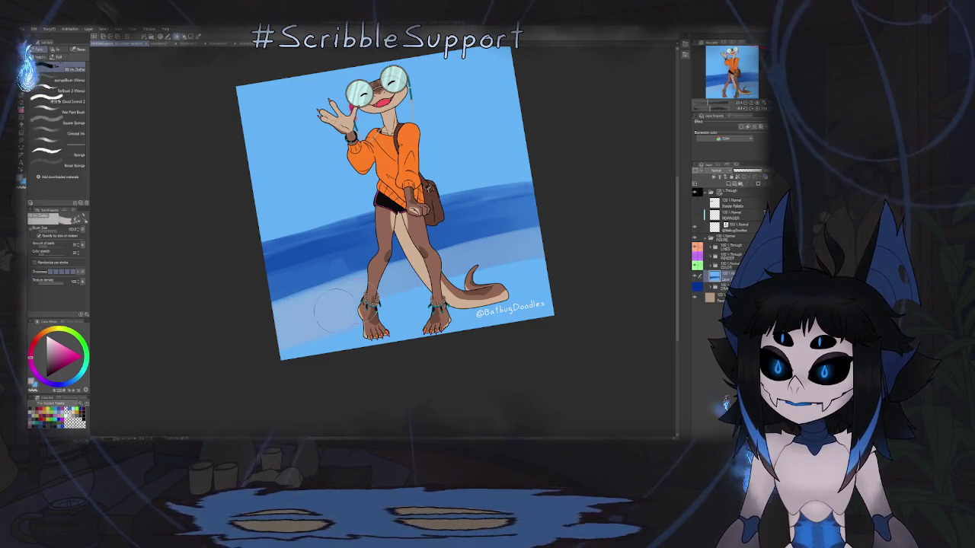
{"action": "mouse_move", "coordinate": [310, 311]}
{"action": "left_mouse_down"}
{"action": "mouse_move", "coordinate": [280, 313]}
{"action": "mouse_move", "coordinate": [408, 267]}
{"action": "left_mouse_up"}
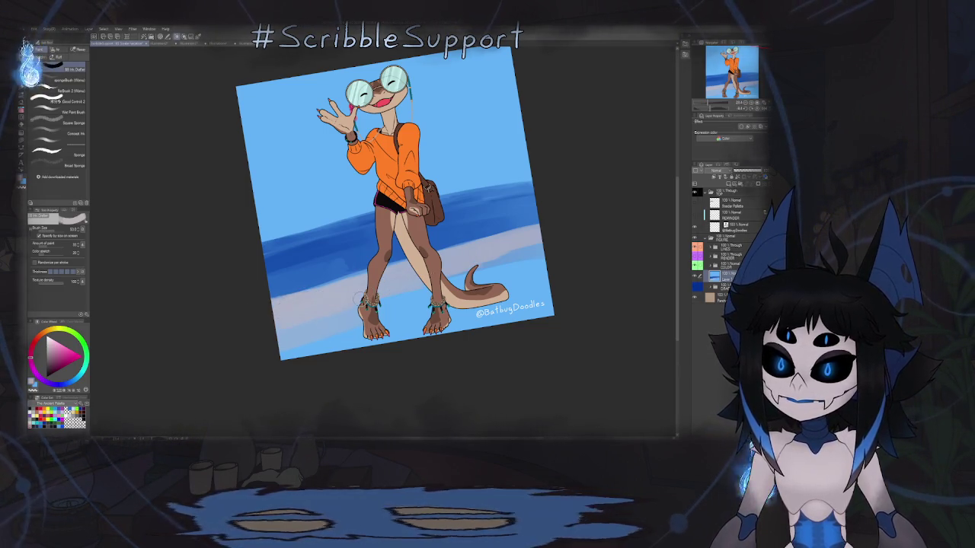
{"action": "key", "text": "g"}
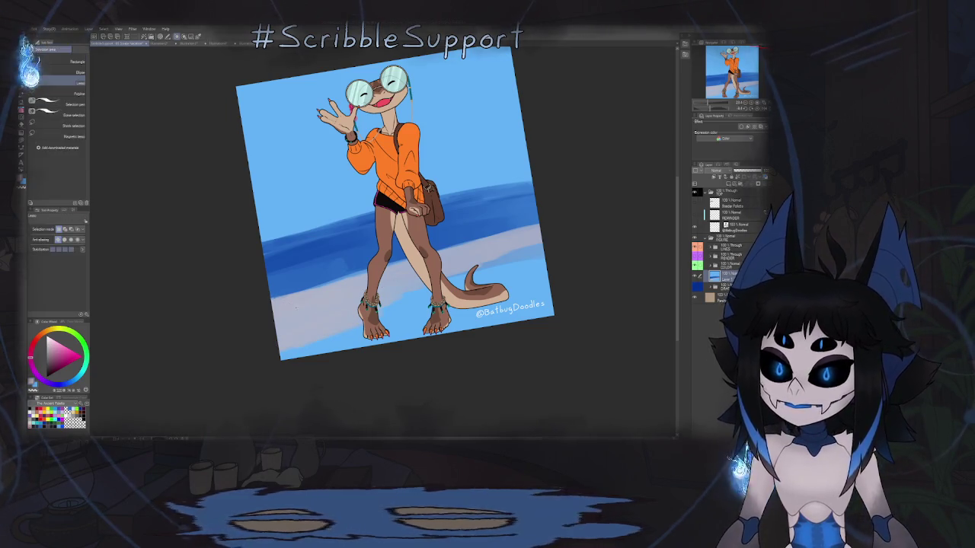
{"action": "mouse_move", "coordinate": [263, 320]}
{"action": "left_mouse_down"}
{"action": "mouse_move", "coordinate": [159, 412]}
{"action": "mouse_move", "coordinate": [222, 402]}
{"action": "left_mouse_up"}
{"action": "key", "text": "b"}
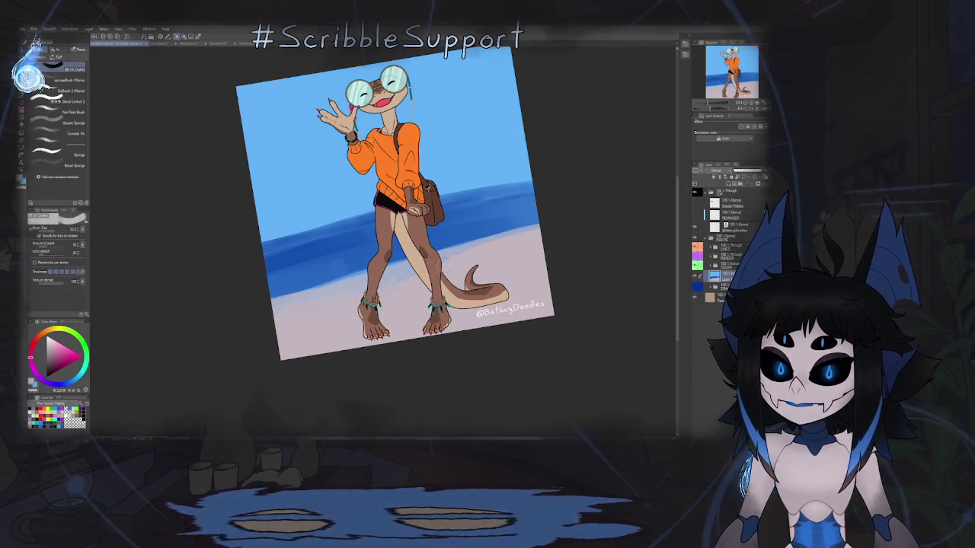
- Paint light cyan shallows over the sand and fill the lower canvas with white sand
{"action": "left_click", "coordinate": [62, 423]}
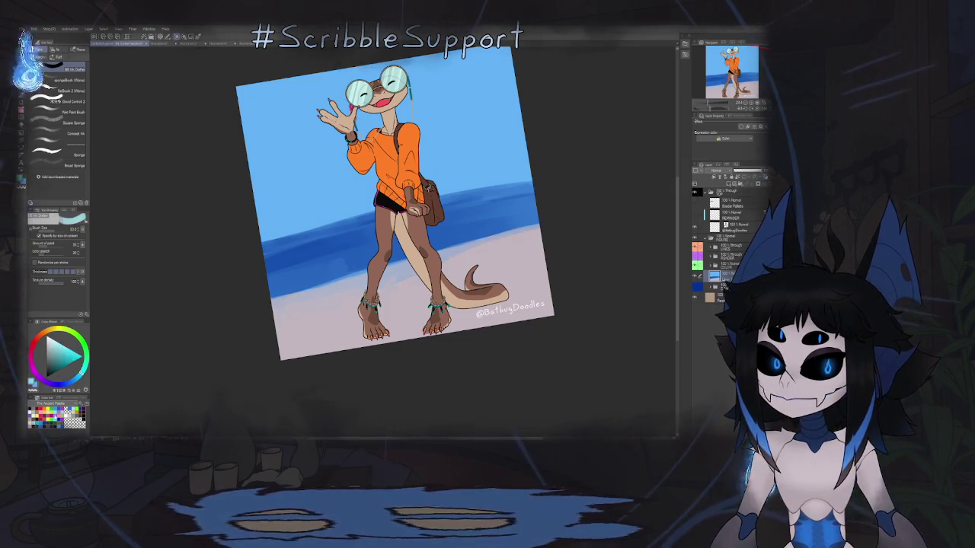
{"action": "mouse_move", "coordinate": [289, 327]}
{"action": "left_mouse_down"}
{"action": "mouse_move", "coordinate": [541, 267]}
{"action": "mouse_move", "coordinate": [297, 301]}
{"action": "left_mouse_up"}
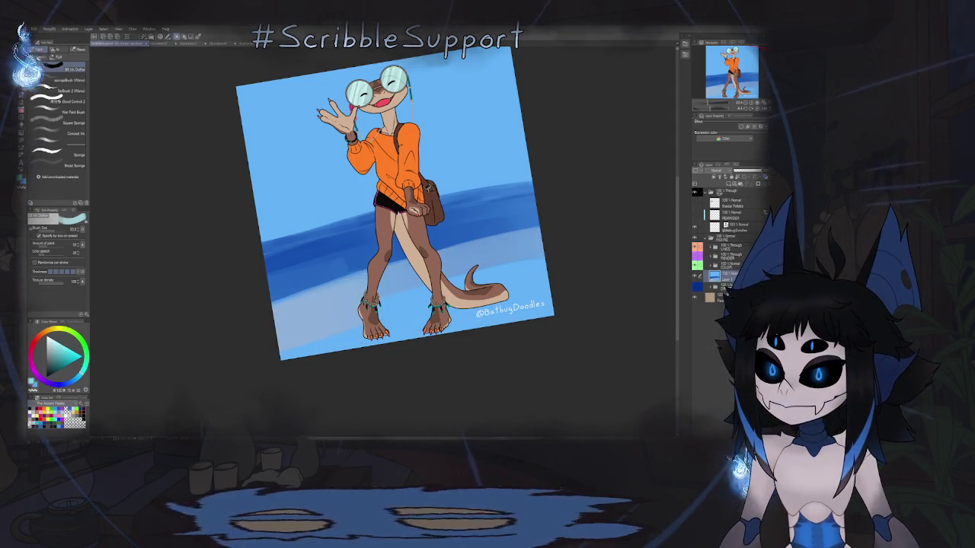
{"action": "key", "text": "g"}
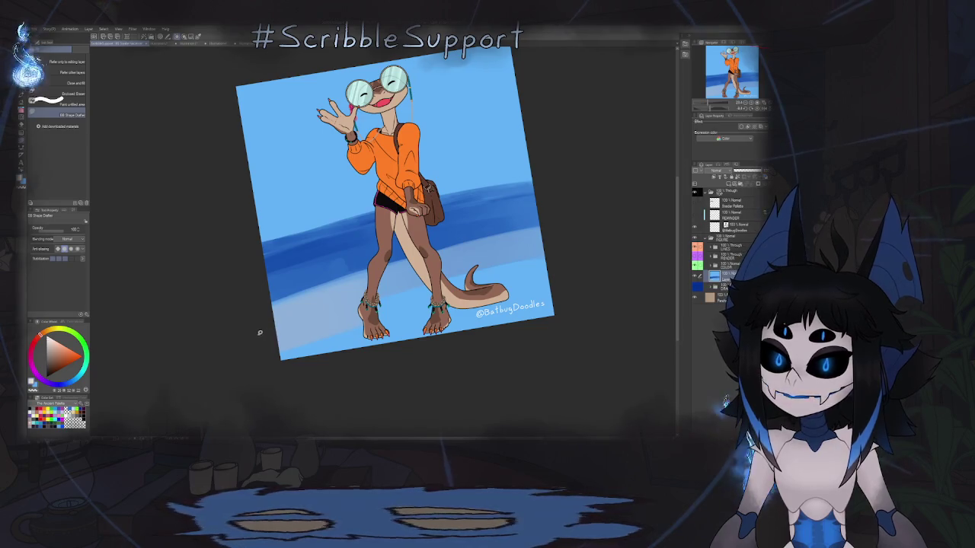
{"action": "left_click_drag", "start_coordinate": [98, 425], "coordinate": [99, 424]}
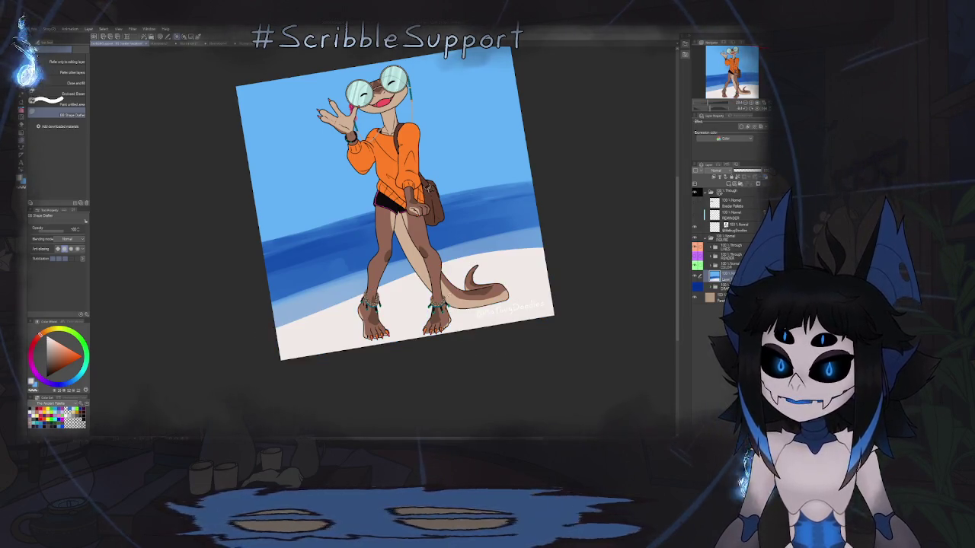
- Lasso-fill white sand up to the waterline, covering the remaining light blue shallows
{"action": "key", "text": "b"}
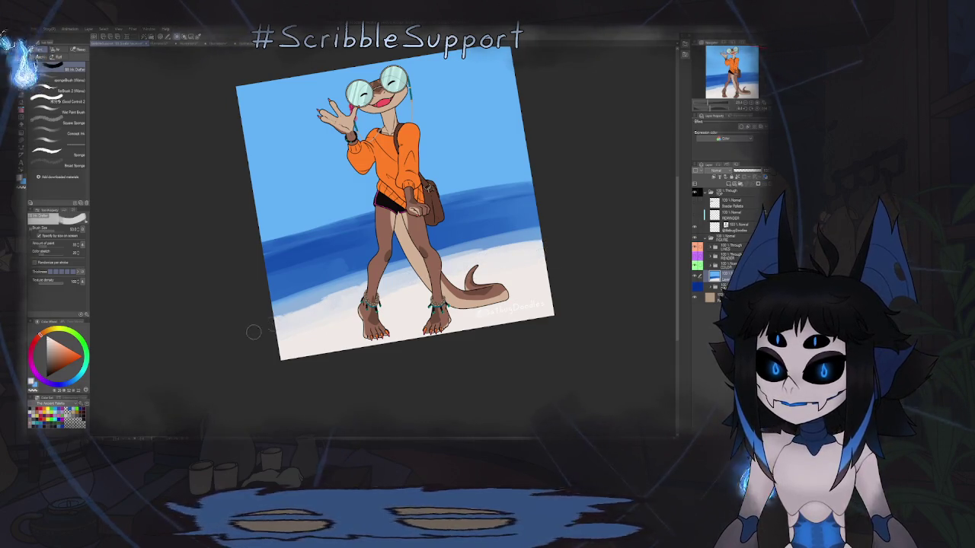
{"action": "key", "text": "ctrl+0"}
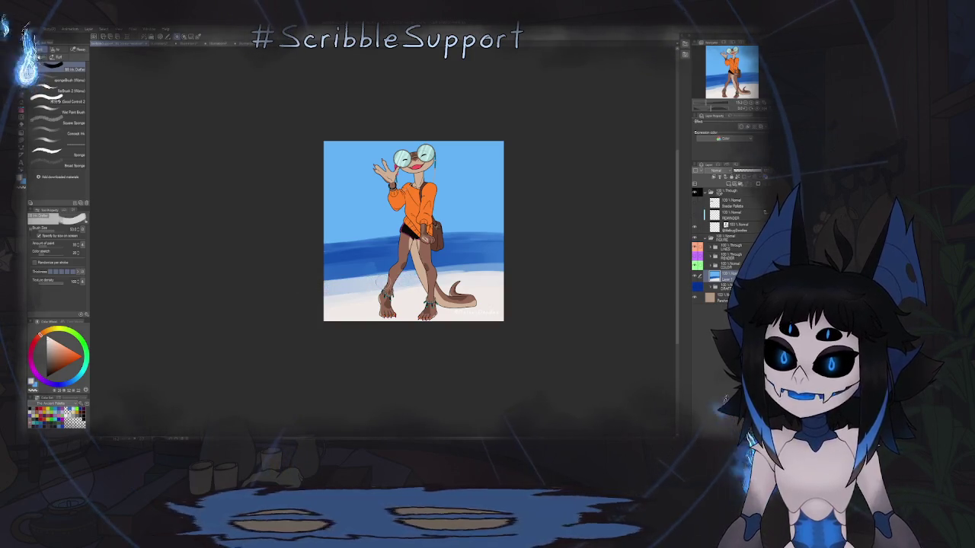
{"action": "key", "text": "g"}
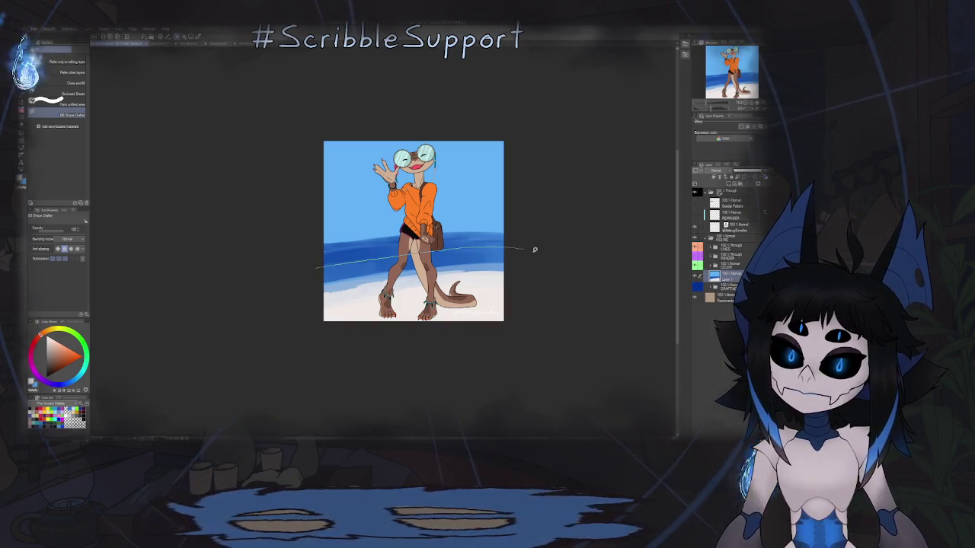
{"action": "left_click_drag", "start_coordinate": [187, 363], "coordinate": [305, 274]}
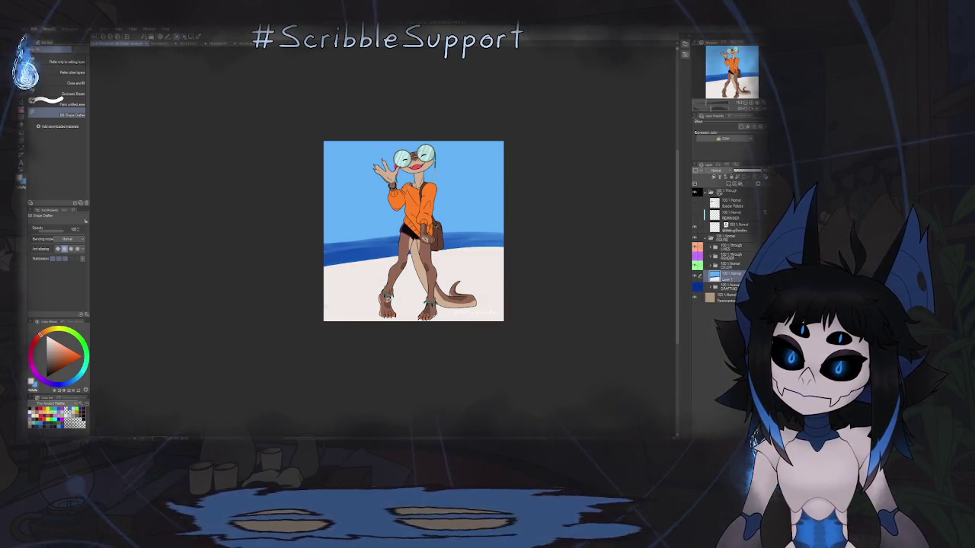
{"action": "key", "text": "b"}
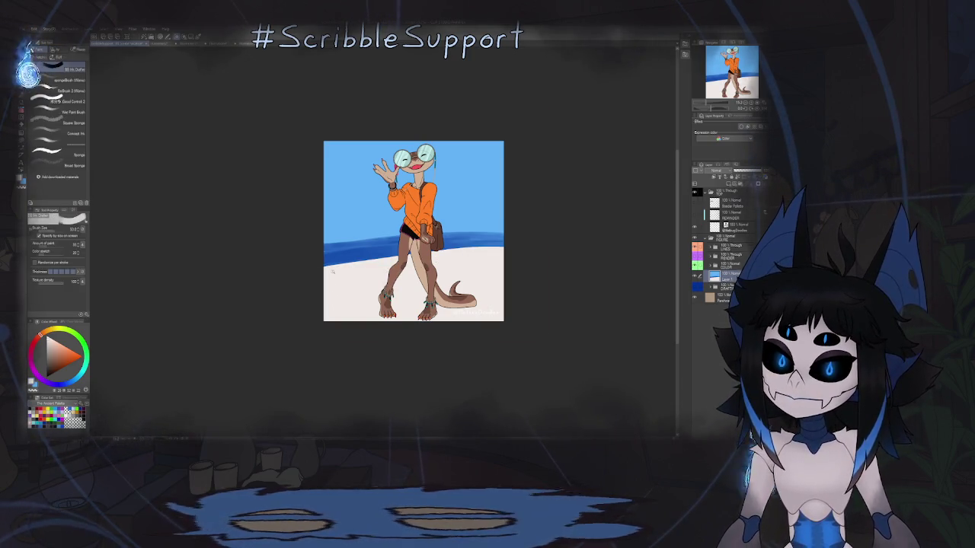
{"action": "scroll", "coordinate": [316, 272], "scroll_direction": "up", "scroll_amount": 2}
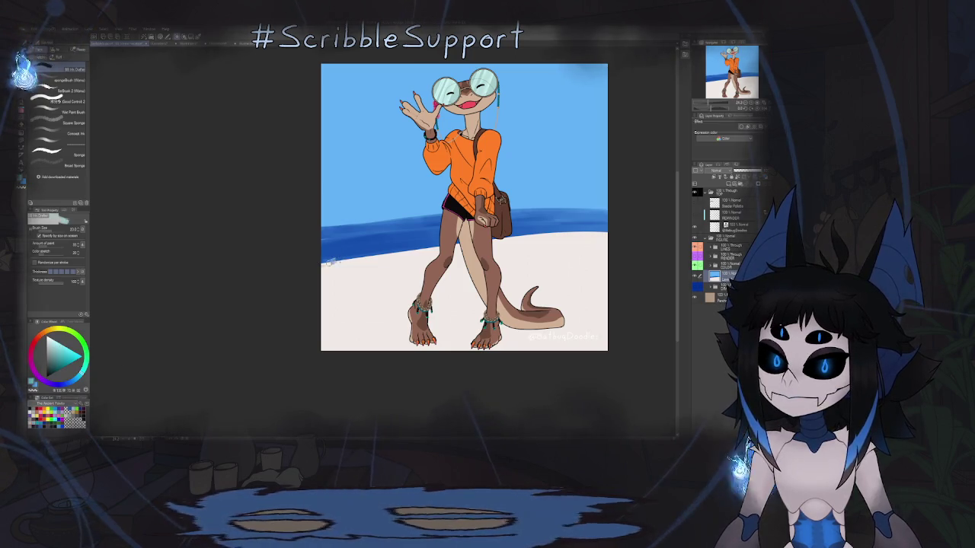
{"action": "key", "text": "minus"}
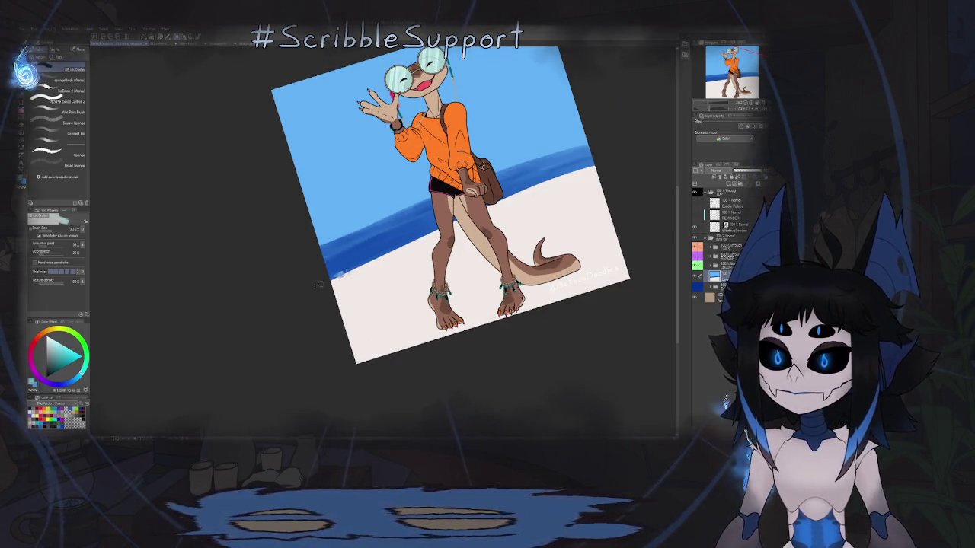
- Paint soft light blue watercolour shallows along the shoreline, then mirror and tilt the view
{"action": "left_click_drag", "start_coordinate": [367, 260], "coordinate": [311, 290]}
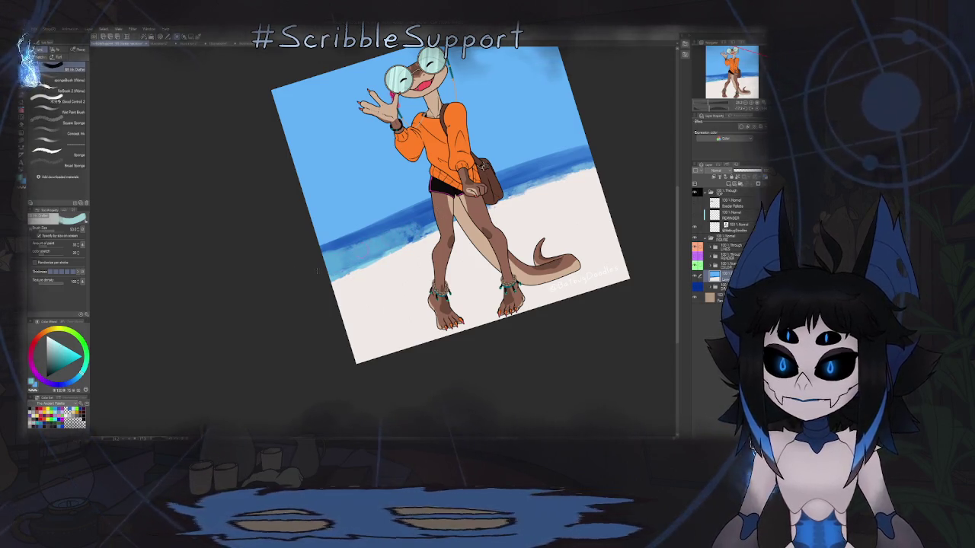
{"action": "scroll", "coordinate": [427, 221], "scroll_direction": "down", "scroll_amount": 5}
{"action": "scroll", "coordinate": [427, 221], "scroll_direction": "up", "scroll_amount": 3}
{"action": "scroll", "coordinate": [418, 221], "scroll_direction": "up", "scroll_amount": 2}
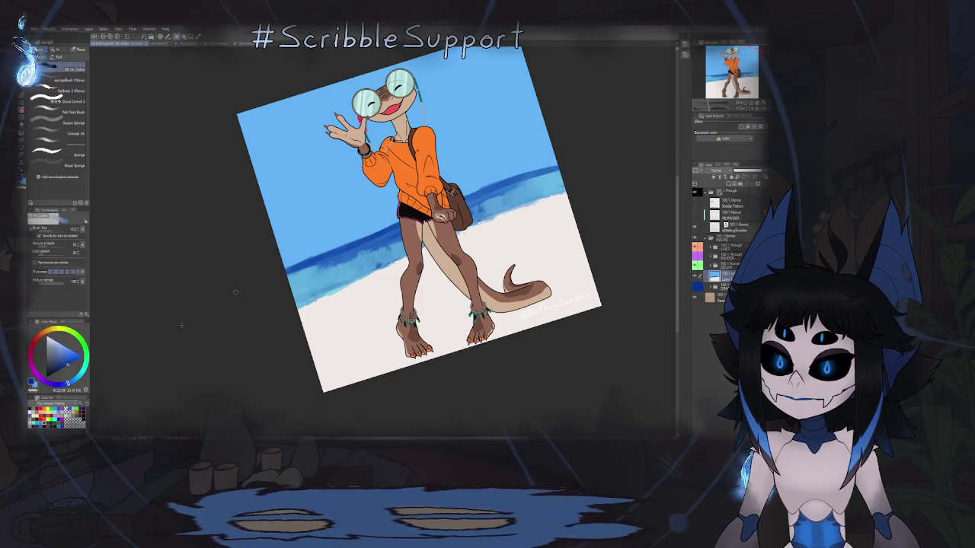
{"action": "key", "text": "ctrl+0"}
{"action": "scroll", "coordinate": [424, 251], "scroll_direction": "down", "scroll_amount": 5}
{"action": "scroll", "coordinate": [424, 251], "scroll_direction": "up", "scroll_amount": 3}
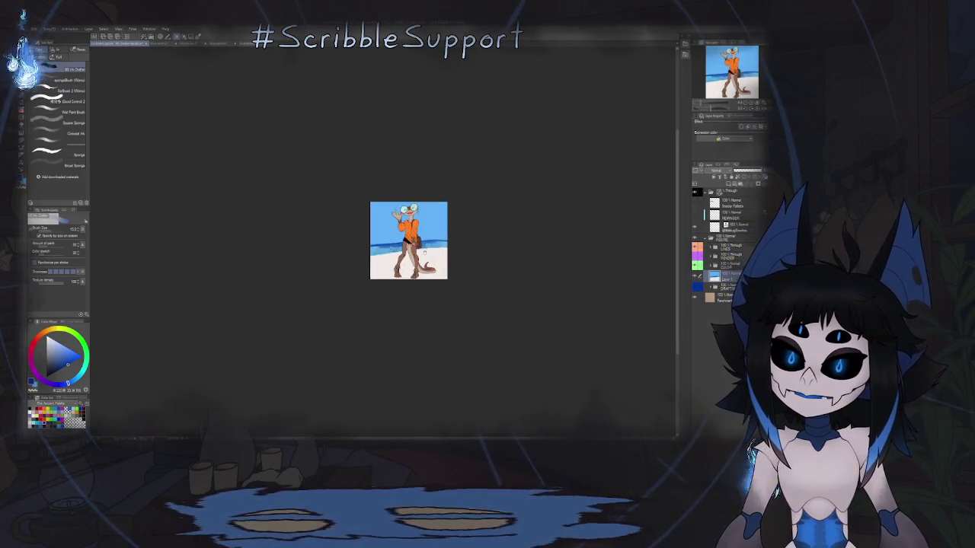
{"action": "scroll", "coordinate": [424, 252], "scroll_direction": "up", "scroll_amount": 2}
{"action": "scroll", "coordinate": [424, 252], "scroll_direction": "up", "scroll_amount": 2}
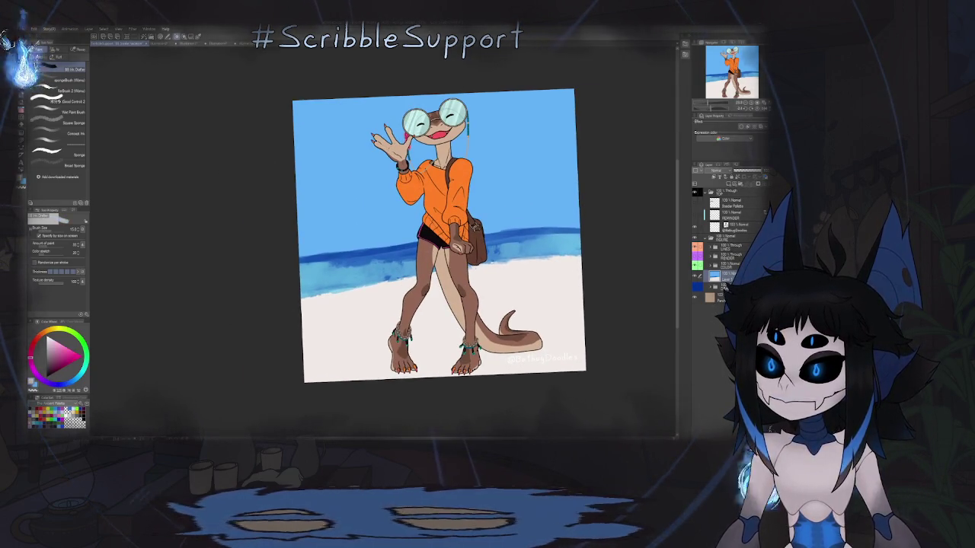
{"action": "key", "text": "h"}
{"action": "key", "text": "minus"}
{"action": "scroll", "coordinate": [316, 240], "scroll_direction": "up", "scroll_amount": 3}
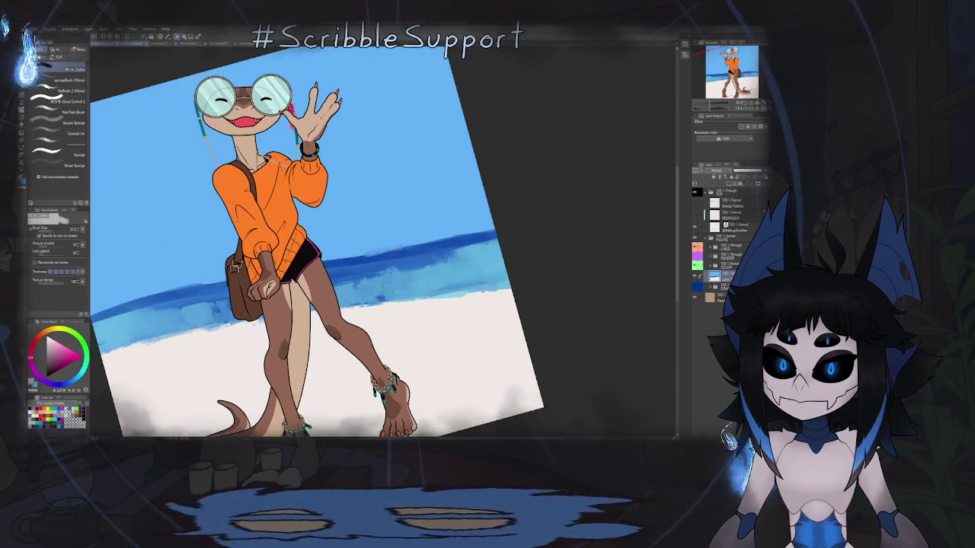
- Lasso-fill a greyish-pink wedge of distant land above the sea, then unmirror the view
{"action": "key", "text": "g"}
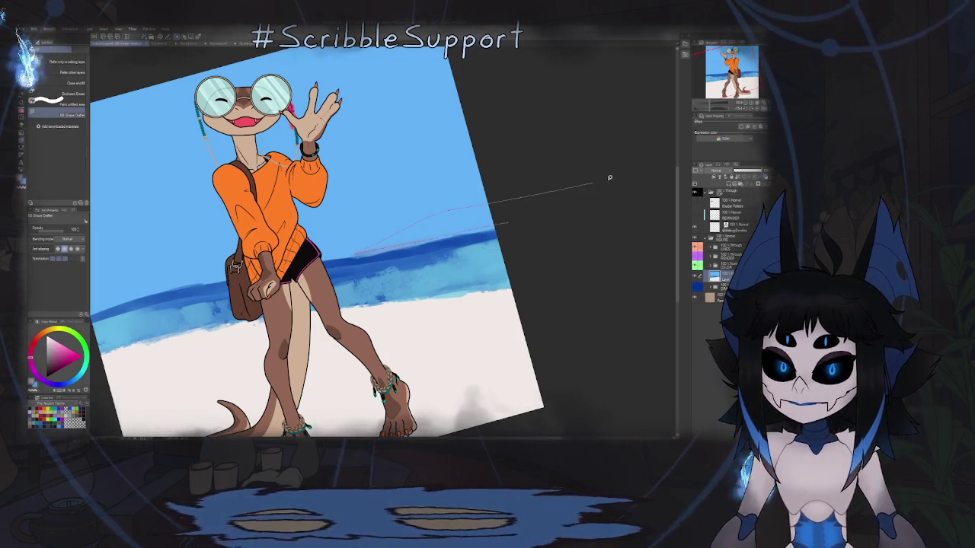
{"action": "left_click_drag", "start_coordinate": [502, 225], "coordinate": [452, 281]}
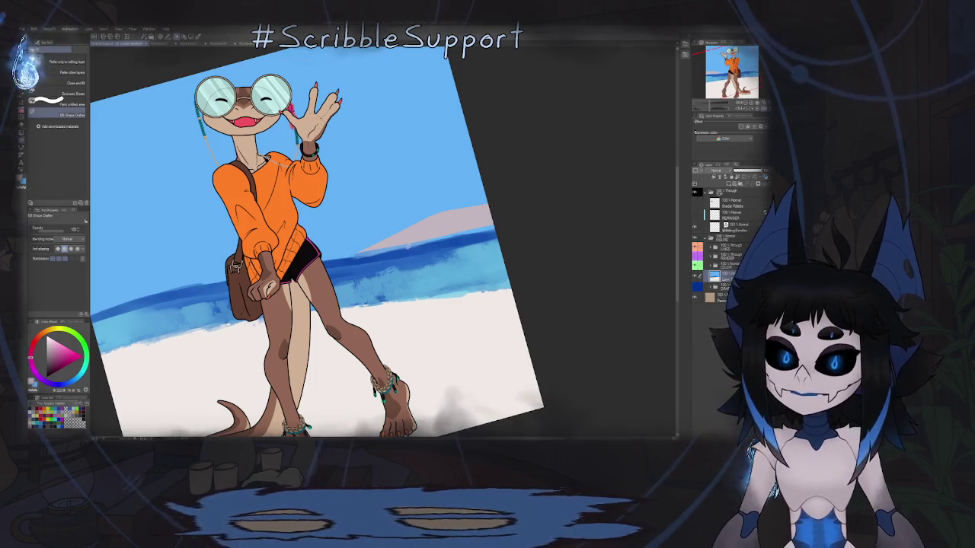
{"action": "key", "text": "b"}
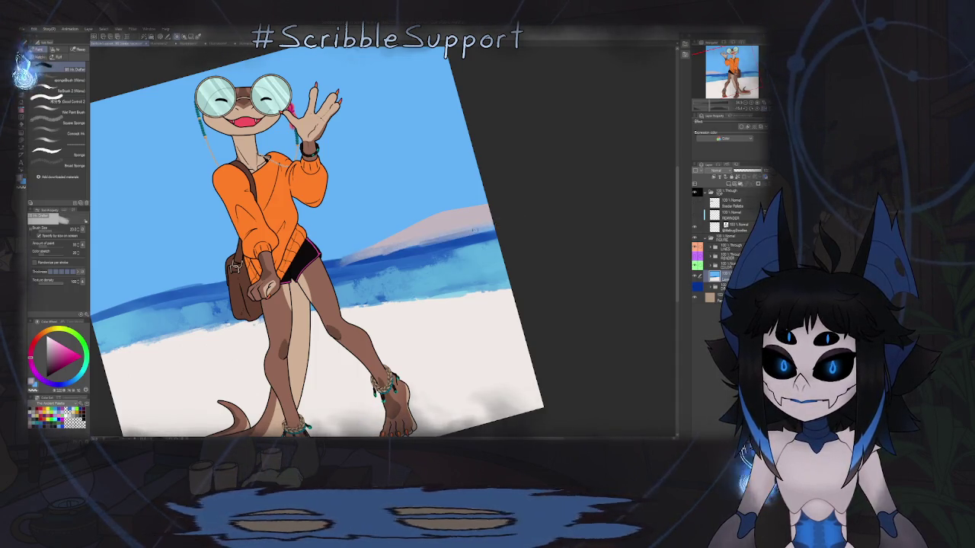
{"action": "key", "text": "ctrl+0"}
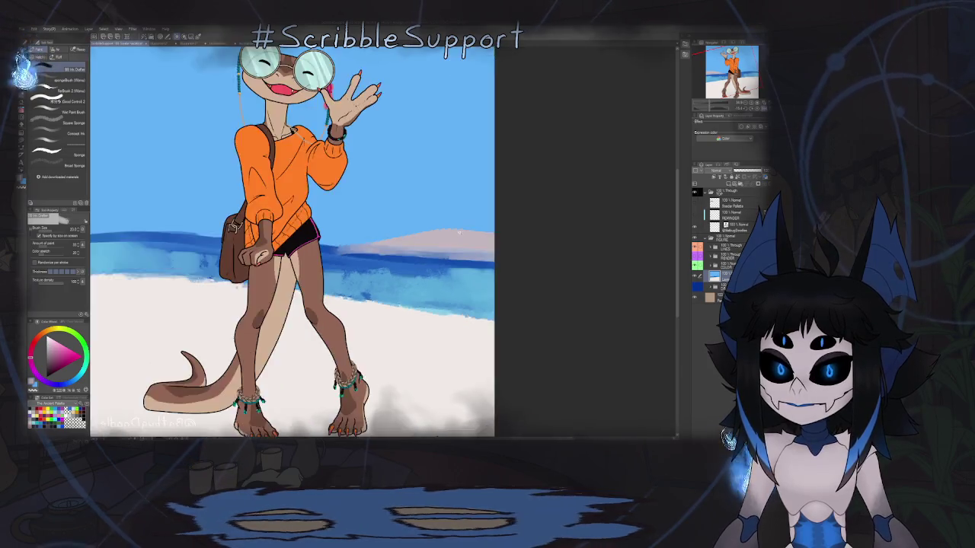
{"action": "scroll", "coordinate": [425, 234], "scroll_direction": "down", "scroll_amount": 5}
{"action": "key", "text": "h"}
{"action": "scroll", "coordinate": [424, 234], "scroll_direction": "up", "scroll_amount": 2}
{"action": "scroll", "coordinate": [404, 233], "scroll_direction": "up", "scroll_amount": 2}
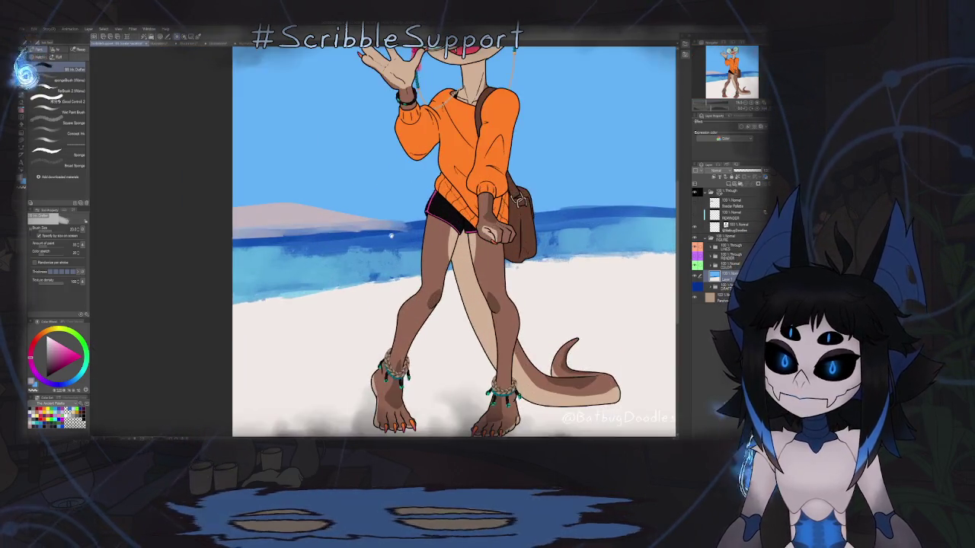
- Soften the distant land's edge with pinkish strokes along the horizon
{"action": "scroll", "coordinate": [381, 232], "scroll_direction": "up", "scroll_amount": 3}
{"action": "left_click", "coordinate": [381, 233], "text": "alt"}
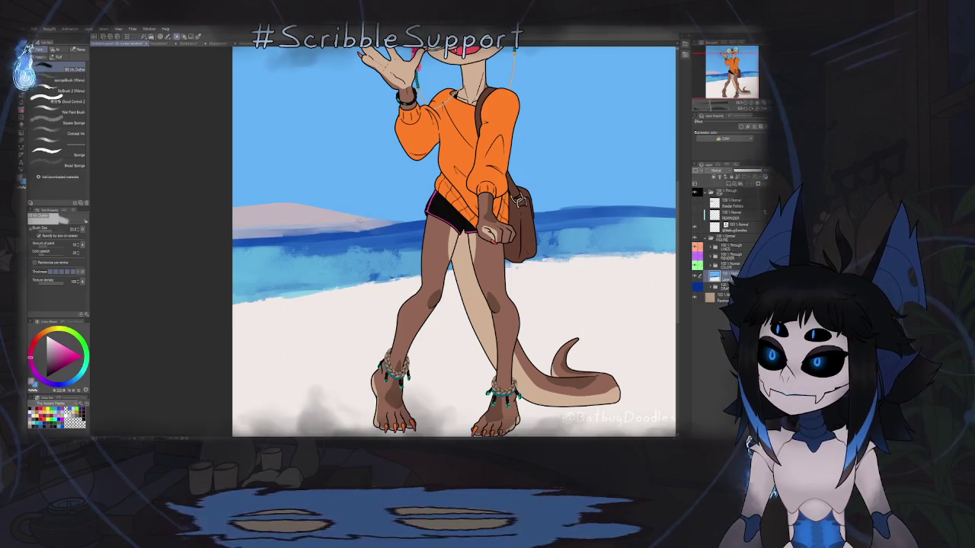
{"action": "key", "text": "minus"}
{"action": "key", "text": "minus"}
{"action": "key", "text": "ctrl+plus"}
{"action": "mouse_move", "coordinate": [419, 206]}
{"action": "left_mouse_down"}
{"action": "mouse_move", "coordinate": [354, 248]}
{"action": "mouse_move", "coordinate": [369, 245]}
{"action": "mouse_move", "coordinate": [400, 200]}
{"action": "left_mouse_up"}
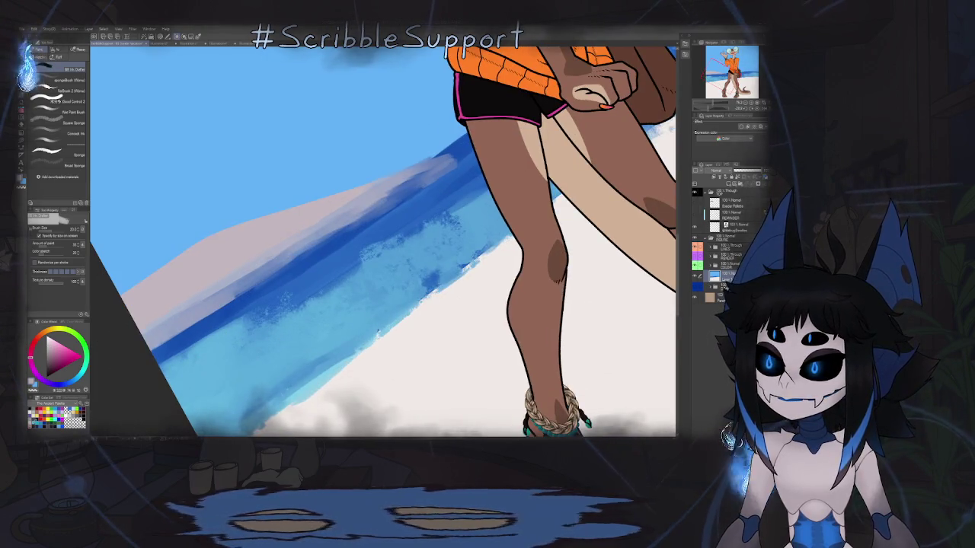
- Paint pale blue strokes along the upper edge of the dark sea band
{"action": "left_click", "coordinate": [451, 163], "text": "alt"}
{"action": "left_click_drag", "start_coordinate": [450, 163], "coordinate": [335, 234]}
{"action": "left_click_drag", "start_coordinate": [394, 200], "coordinate": [278, 294]}
{"action": "mouse_move", "coordinate": [364, 229]}
{"action": "left_mouse_down"}
{"action": "mouse_move", "coordinate": [207, 335]}
{"action": "mouse_move", "coordinate": [341, 263]}
{"action": "left_mouse_up"}
{"action": "left_click_drag", "start_coordinate": [259, 331], "coordinate": [377, 263]}
{"action": "mouse_move", "coordinate": [242, 304]}
{"action": "left_mouse_down"}
{"action": "mouse_move", "coordinate": [167, 358]}
{"action": "mouse_move", "coordinate": [255, 289]}
{"action": "left_mouse_up"}
- Lighten the lower-left sea with more pale blue strokes, then level and zoom out
{"action": "left_click_drag", "start_coordinate": [160, 358], "coordinate": [343, 236]}
{"action": "left_click_drag", "start_coordinate": [236, 309], "coordinate": [305, 255]}
{"action": "left_click_drag", "start_coordinate": [160, 366], "coordinate": [232, 316]}
{"action": "left_click_drag", "start_coordinate": [141, 385], "coordinate": [252, 308]}
{"action": "left_click_drag", "start_coordinate": [175, 400], "coordinate": [259, 339]}
{"action": "key", "text": "ctrl+at"}
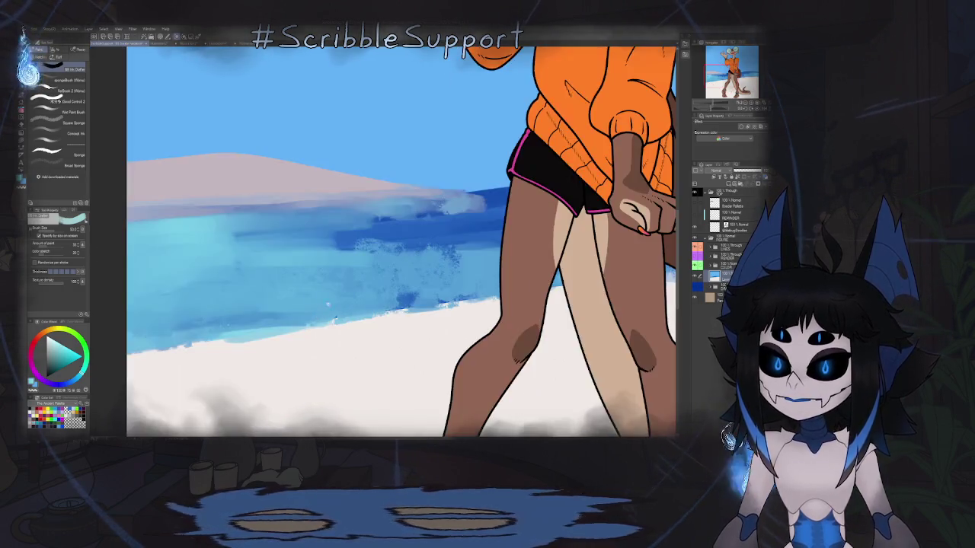
{"action": "key", "text": "ctrl+0"}
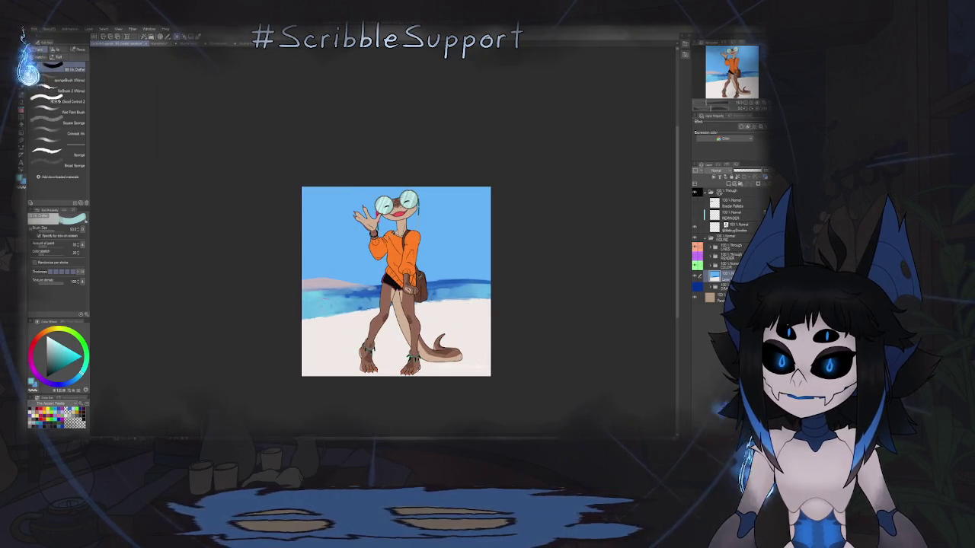
- Sample the sky blue and draw a straight sky-blue stroke across the sea
{"action": "key", "text": "ctrl+plus"}
{"action": "key", "text": "ctrl+plus"}
{"action": "key", "text": "ctrl+plus"}
{"action": "key", "text": "minus"}
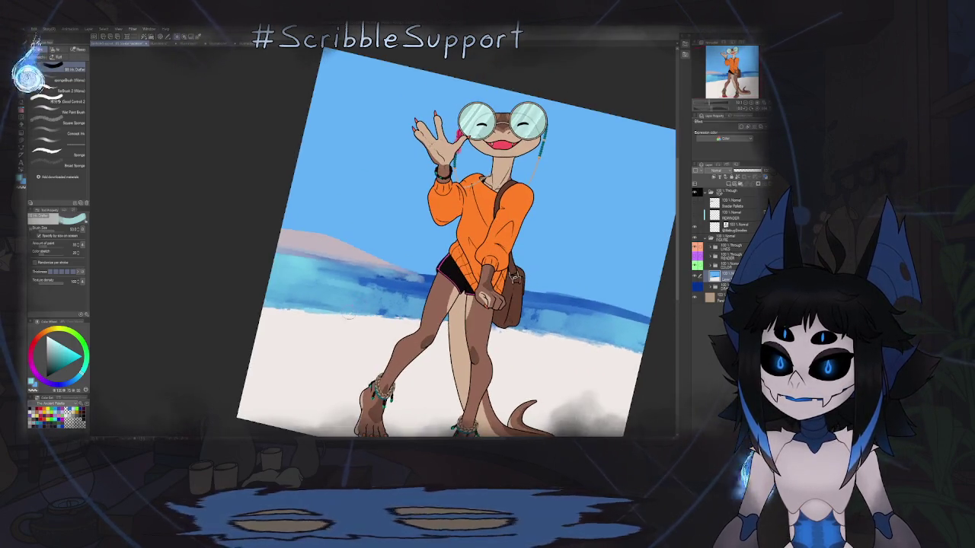
{"action": "key", "text": "ctrl+at"}
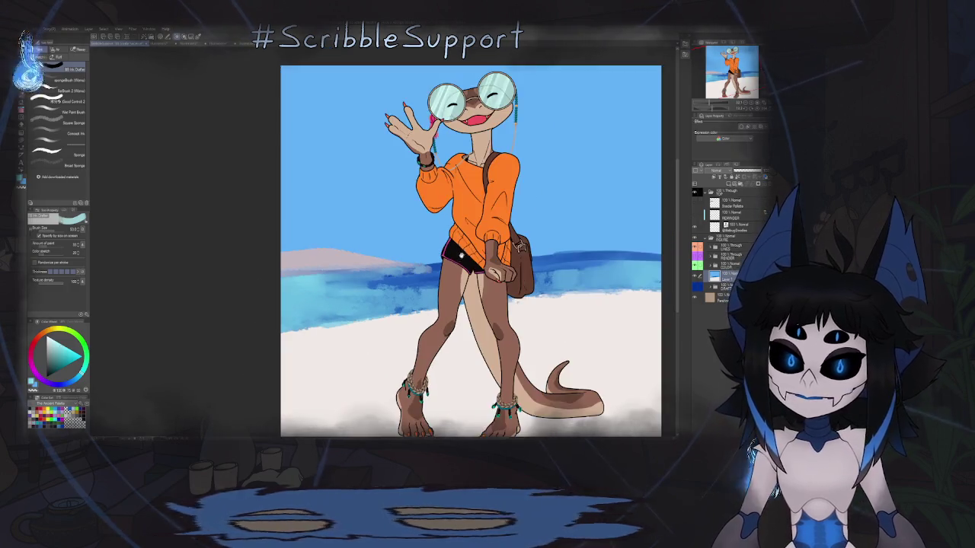
{"action": "key", "text": "ctrl+minus"}
{"action": "key", "text": "ctrl+minus"}
{"action": "key", "text": "ctrl+minus"}
{"action": "key", "text": "ctrl+plus"}
{"action": "key", "text": "ctrl+plus"}
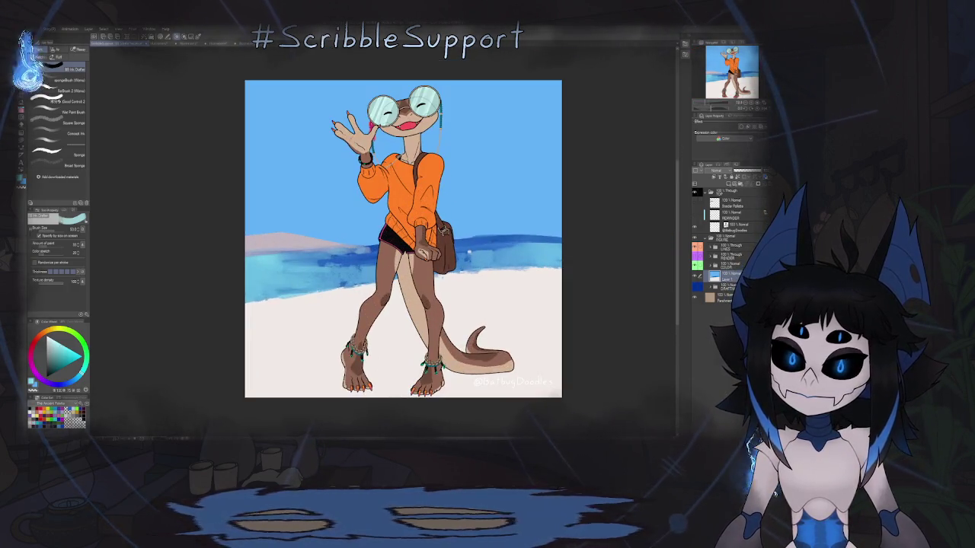
{"action": "left_click", "coordinate": [498, 197], "text": "alt"}
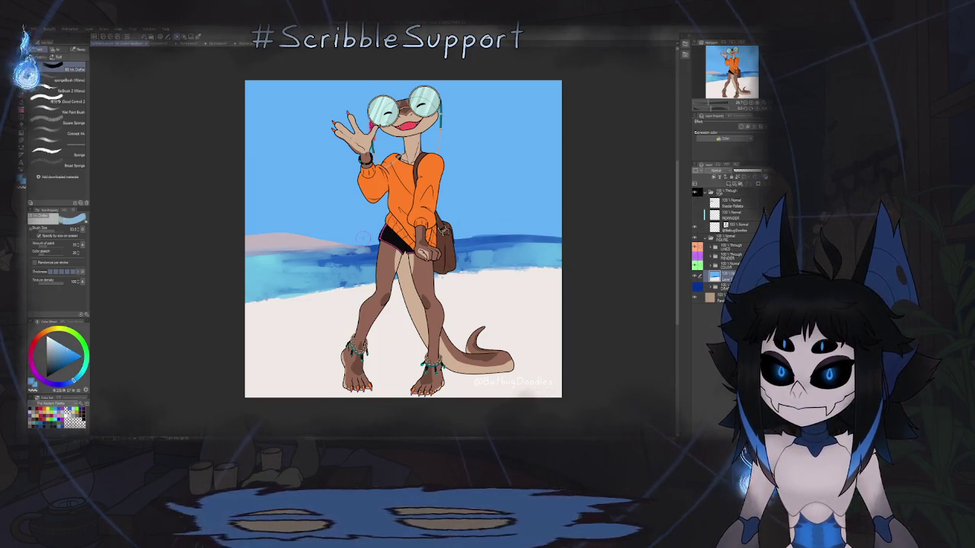
{"action": "left_click", "coordinate": [619, 235], "text": "shift"}
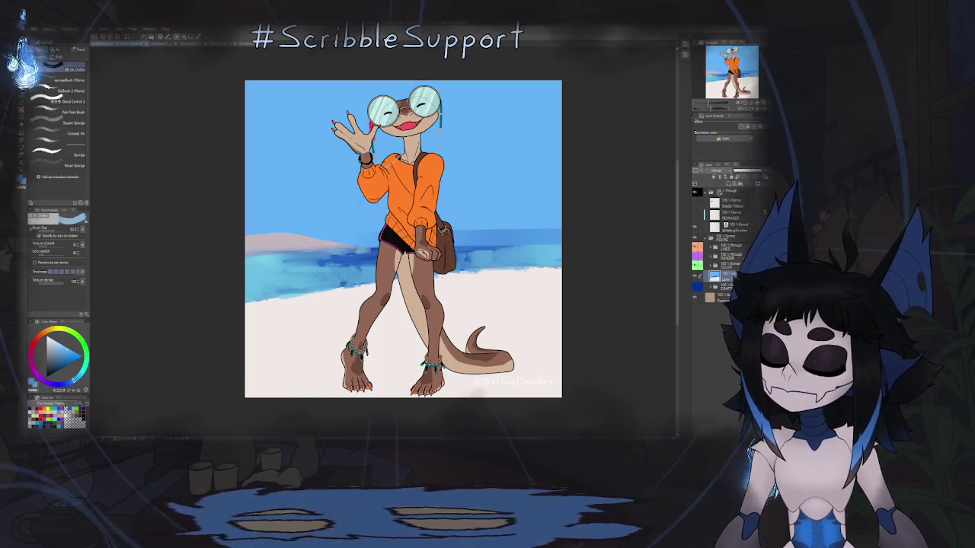
- Leave the Fill tool and switch to the watercolor paint brushes
{"action": "key", "text": "g"}
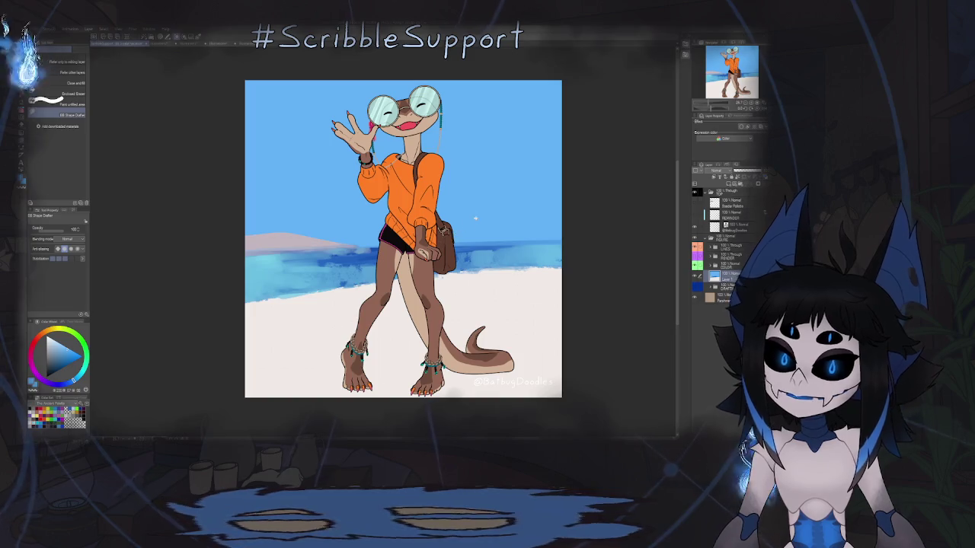
{"action": "scroll", "coordinate": [475, 219], "scroll_direction": "down", "scroll_amount": 3}
{"action": "scroll", "coordinate": [474, 218], "scroll_direction": "up", "scroll_amount": 2}
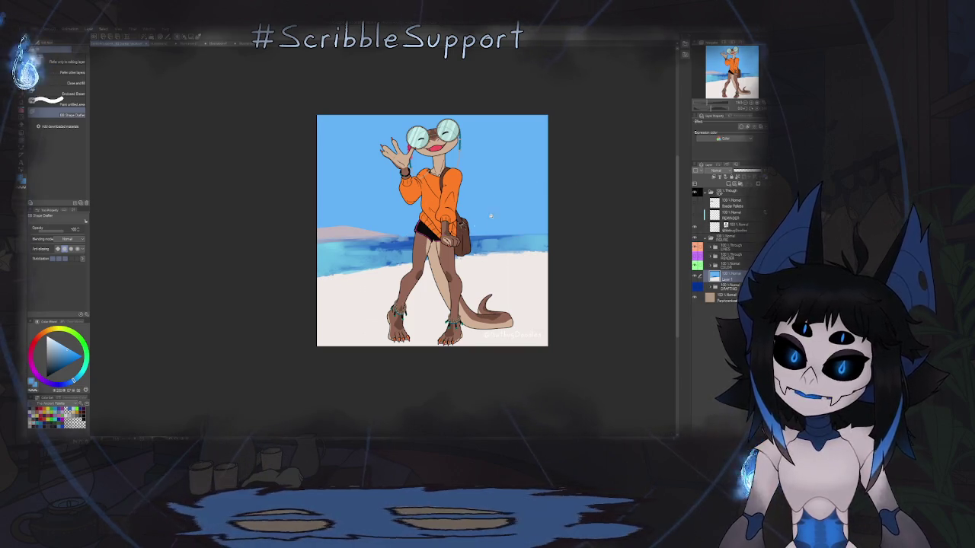
{"action": "scroll", "coordinate": [490, 216], "scroll_direction": "down", "scroll_amount": 2}
{"action": "scroll", "coordinate": [491, 216], "scroll_direction": "up", "scroll_amount": 3}
{"action": "key", "text": "b"}
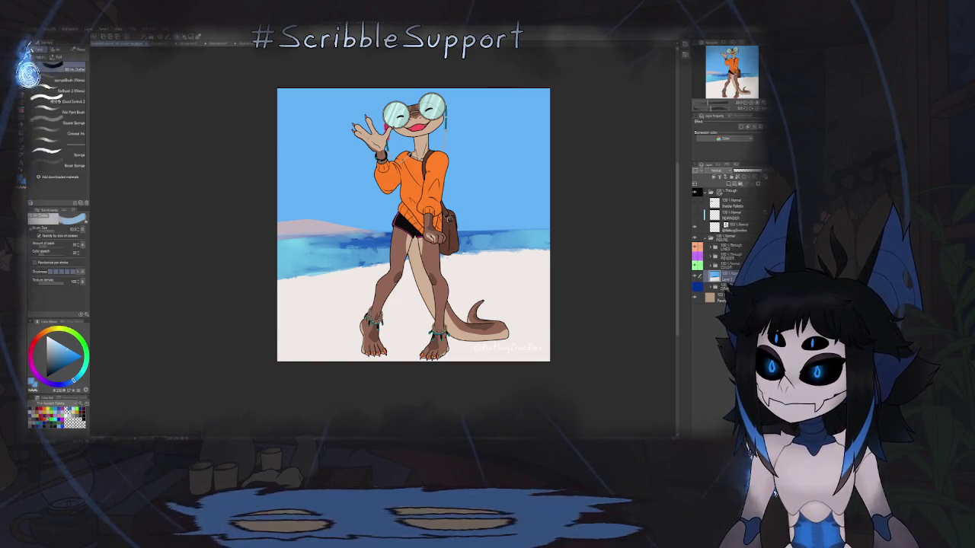
{"action": "scroll", "coordinate": [408, 282], "scroll_direction": "up", "scroll_amount": 2}
{"action": "scroll", "coordinate": [408, 282], "scroll_direction": "up", "scroll_amount": 1}
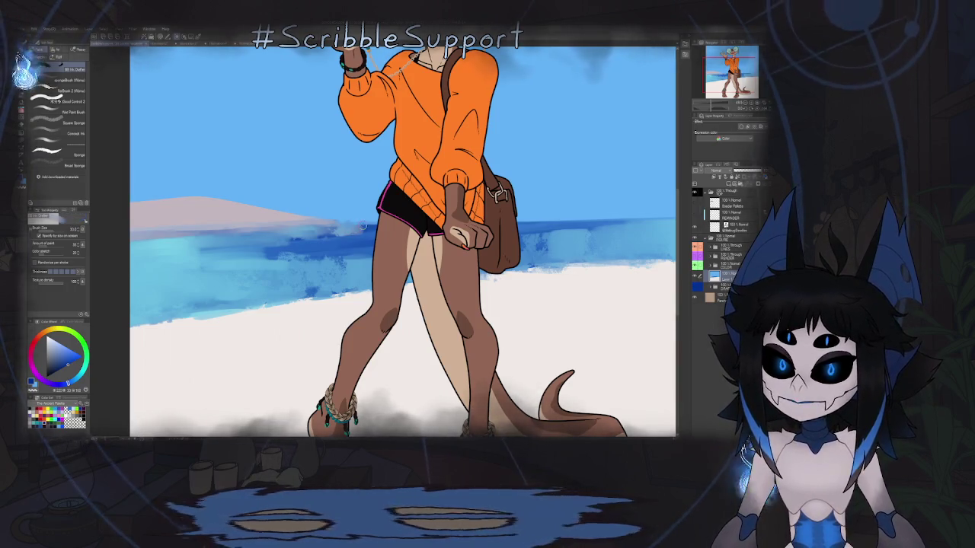
- Draw a straight darker blue stroke along the horizon on the sea's right side
{"action": "left_click_drag", "start_coordinate": [366, 226], "coordinate": [243, 213]}
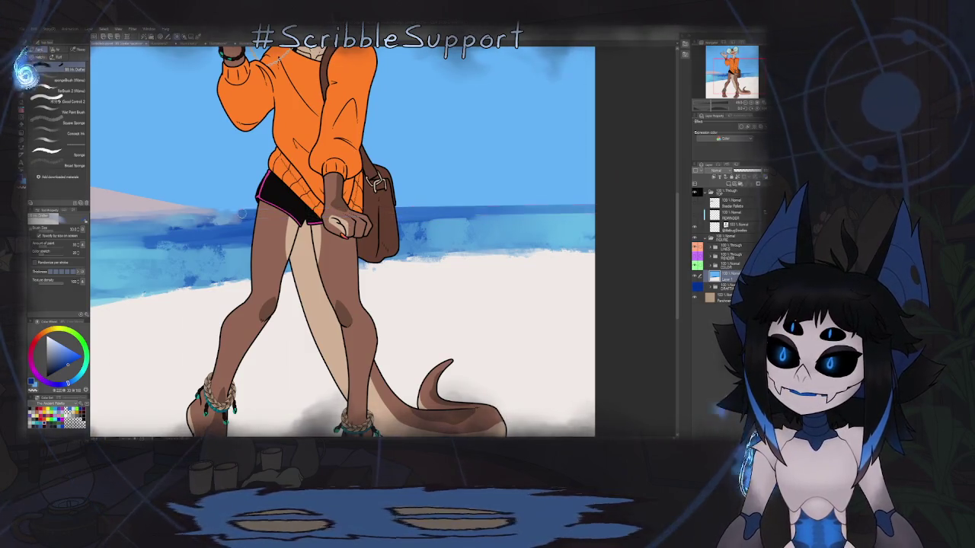
{"action": "left_click", "coordinate": [647, 213], "text": "shift"}
{"action": "scroll", "coordinate": [472, 203], "scroll_direction": "down", "scroll_amount": 5}
{"action": "scroll", "coordinate": [472, 202], "scroll_direction": "up", "scroll_amount": 2}
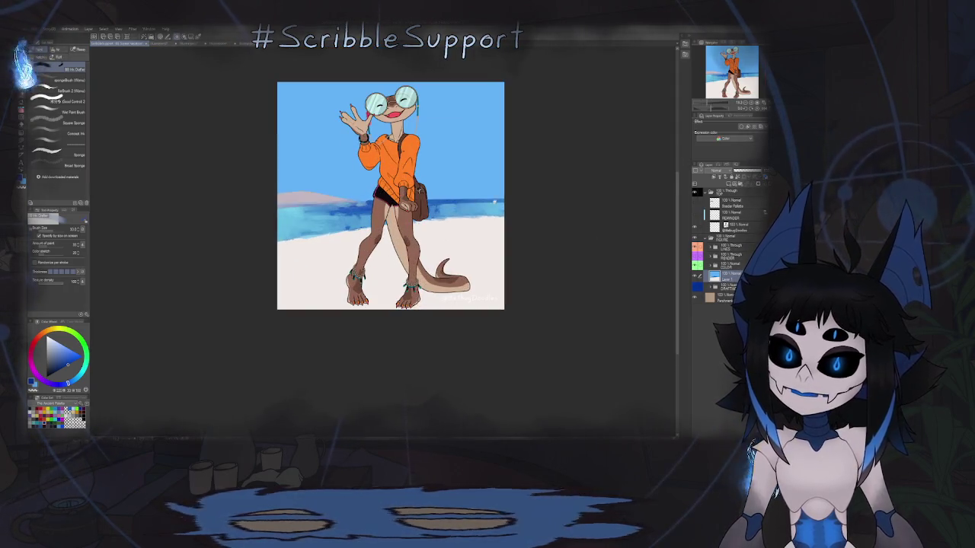
{"action": "scroll", "coordinate": [471, 203], "scroll_direction": "up", "scroll_amount": 2}
{"action": "scroll", "coordinate": [472, 203], "scroll_direction": "up", "scroll_amount": 1}
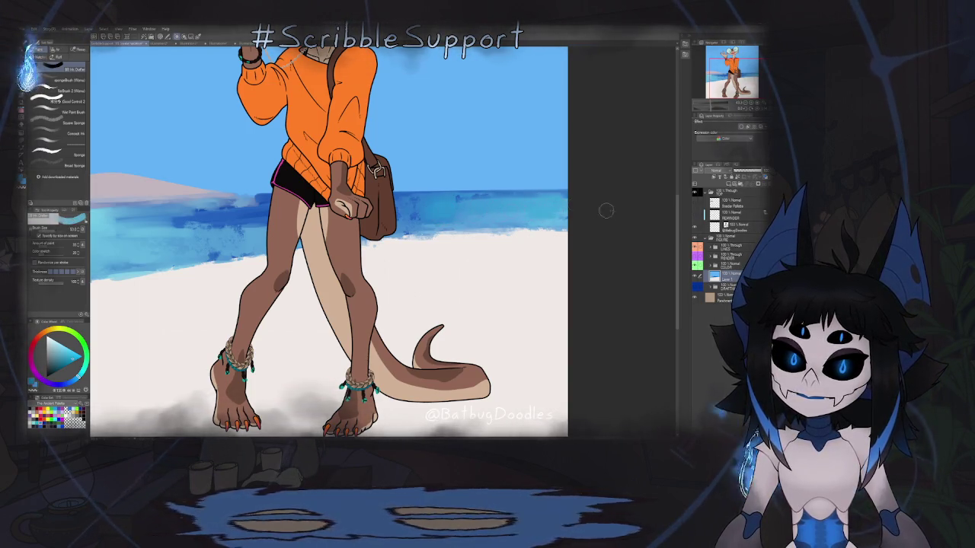
{"action": "scroll", "coordinate": [327, 240], "scroll_direction": "down", "scroll_amount": 5}
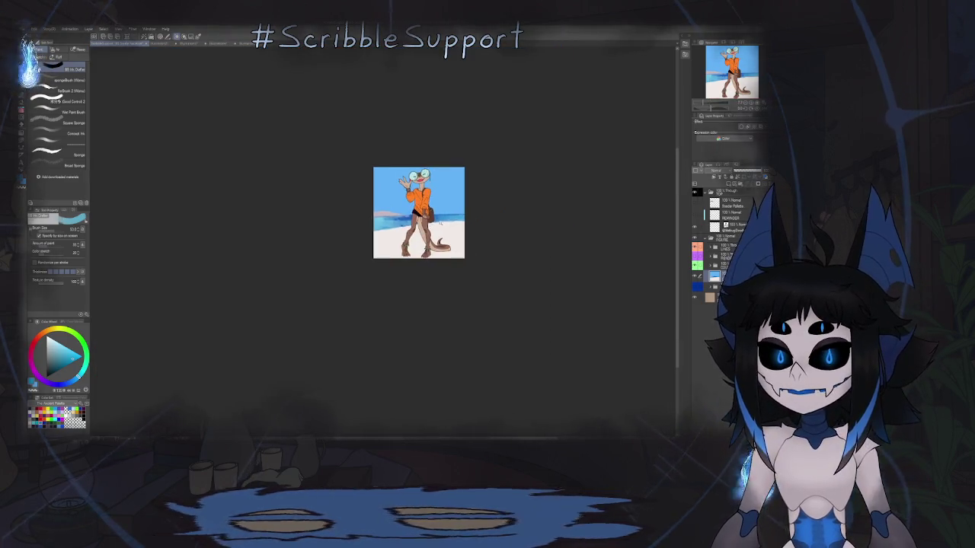
{"action": "scroll", "coordinate": [396, 204], "scroll_direction": "up", "scroll_amount": 3}
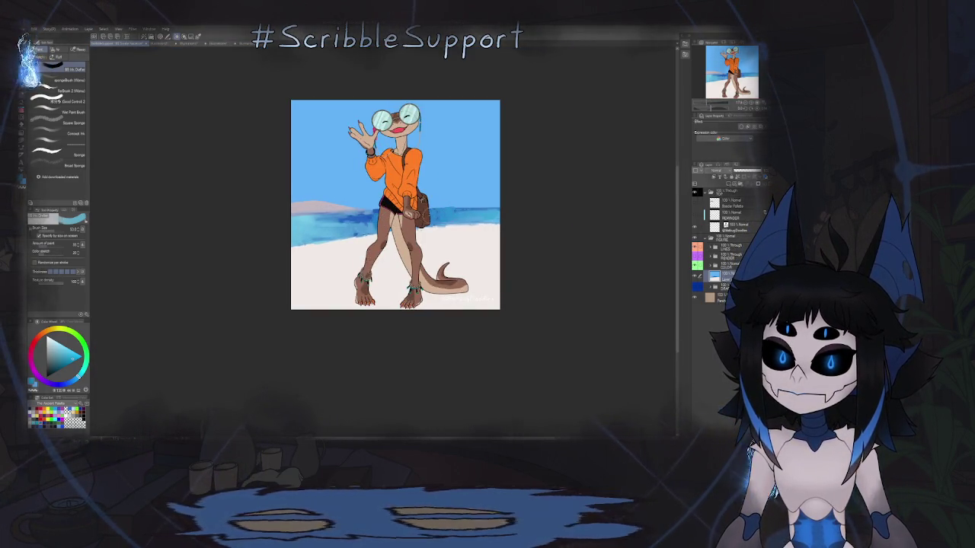
{"action": "scroll", "coordinate": [480, 216], "scroll_direction": "down", "scroll_amount": 3}
{"action": "scroll", "coordinate": [481, 216], "scroll_direction": "up", "scroll_amount": 3}
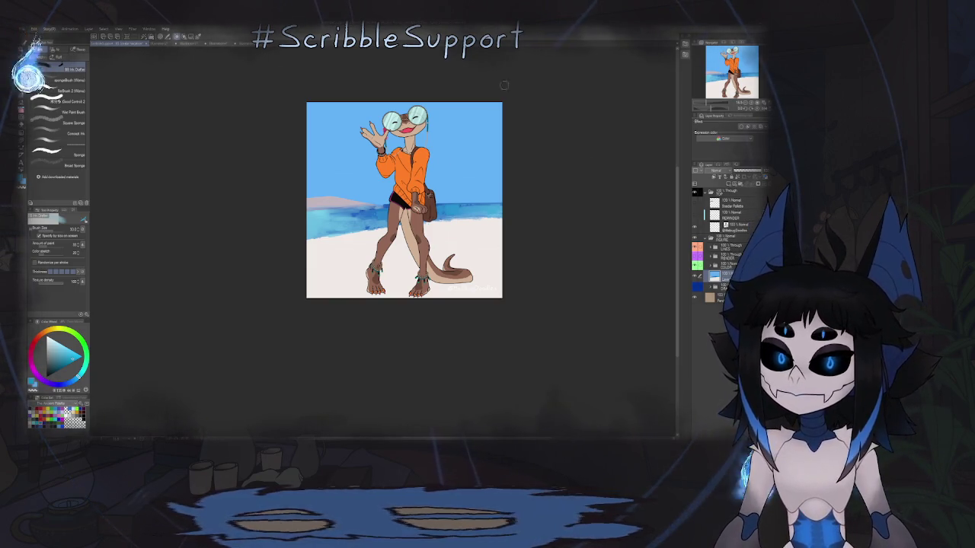
{"action": "scroll", "coordinate": [504, 85], "scroll_direction": "up", "scroll_amount": 5}
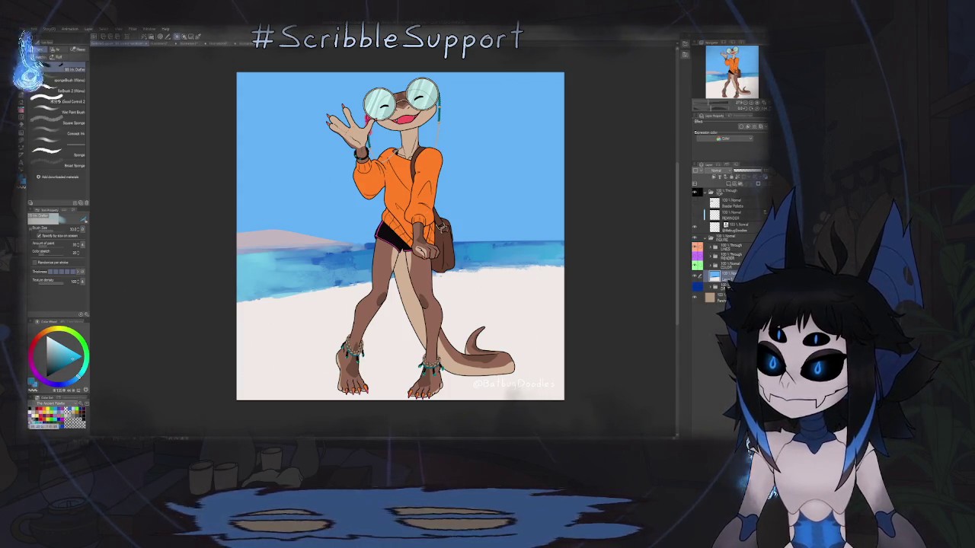
- Lighten the sky right of the character's head with the soft airbrush
{"action": "key", "text": "b"}
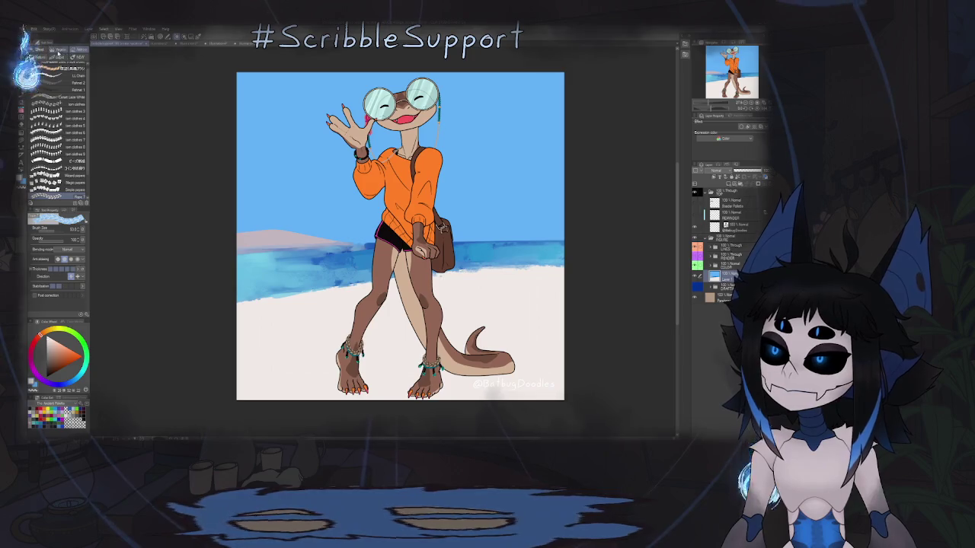
{"action": "key", "text": "b"}
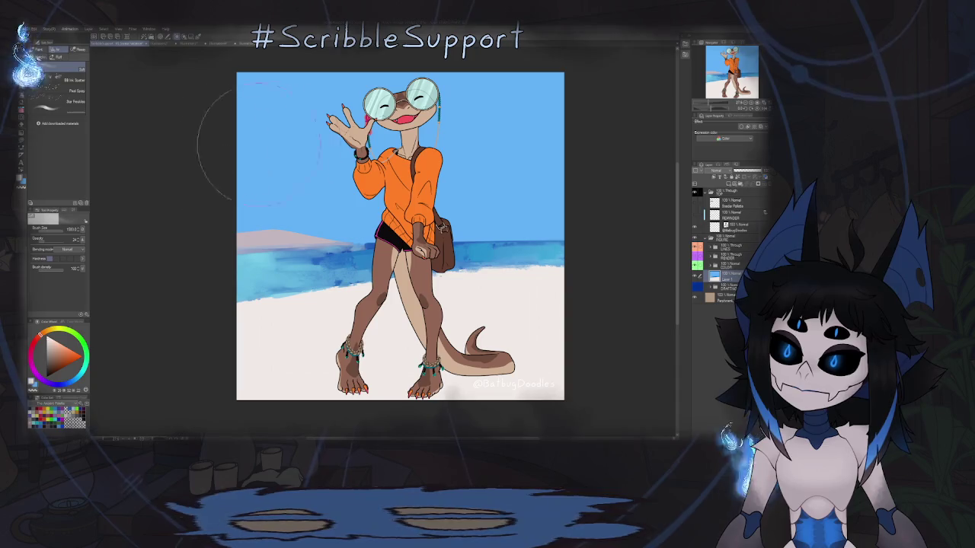
{"action": "scroll", "coordinate": [251, 145], "scroll_direction": "down", "scroll_amount": 3}
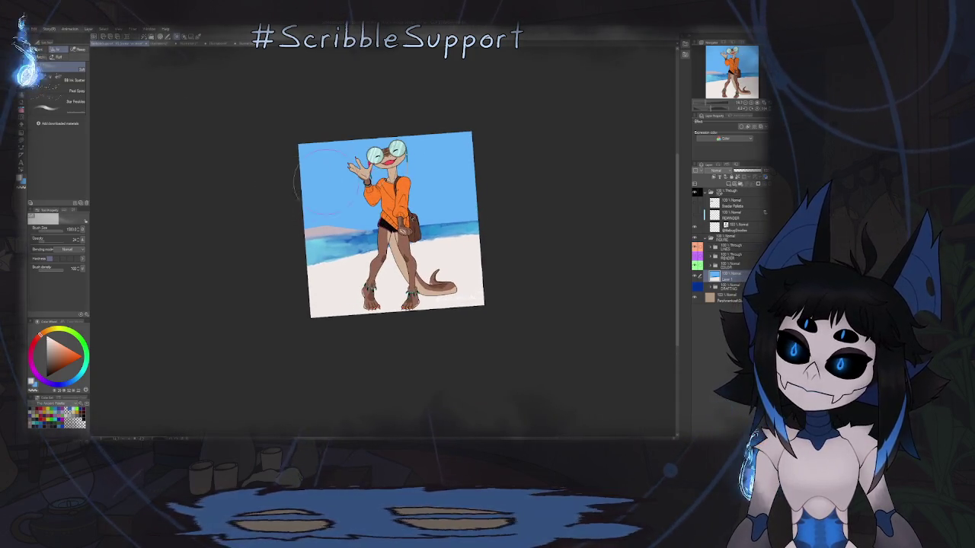
{"action": "left_click_drag", "start_coordinate": [427, 152], "coordinate": [453, 152]}
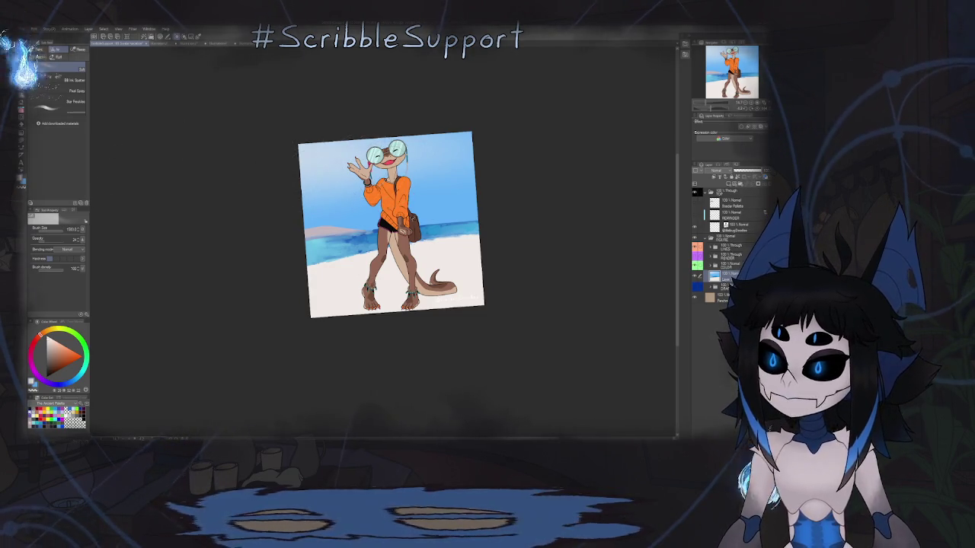
- Reset the canvas rotation and paint wispy light cloud strokes in the upper-right sky
{"action": "key", "text": "b"}
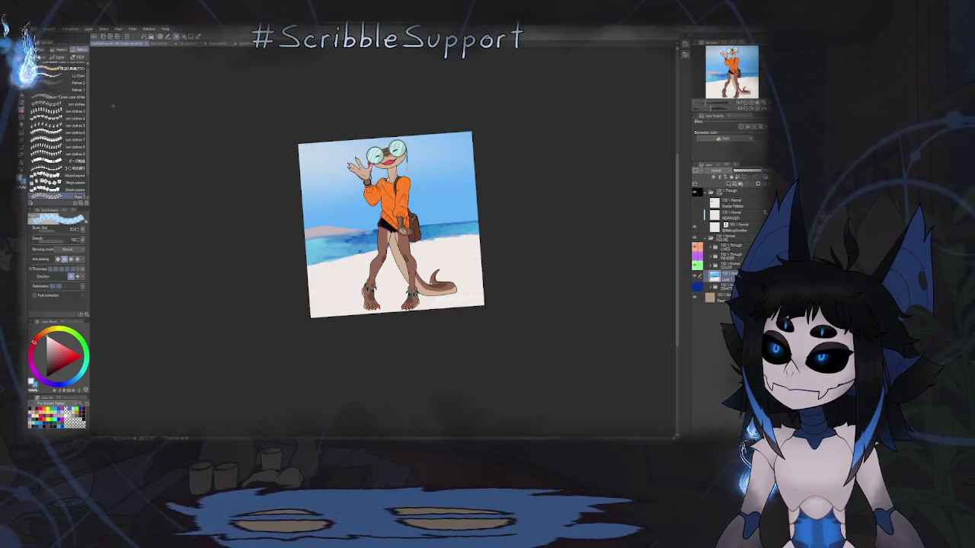
{"action": "key", "text": "at"}
{"action": "key", "text": "b"}
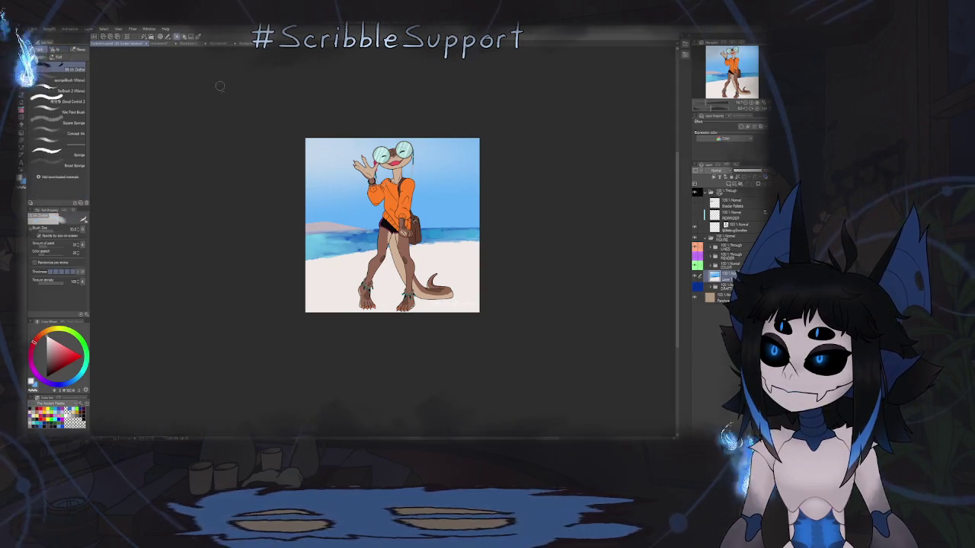
{"action": "scroll", "coordinate": [353, 201], "scroll_direction": "up", "scroll_amount": 1}
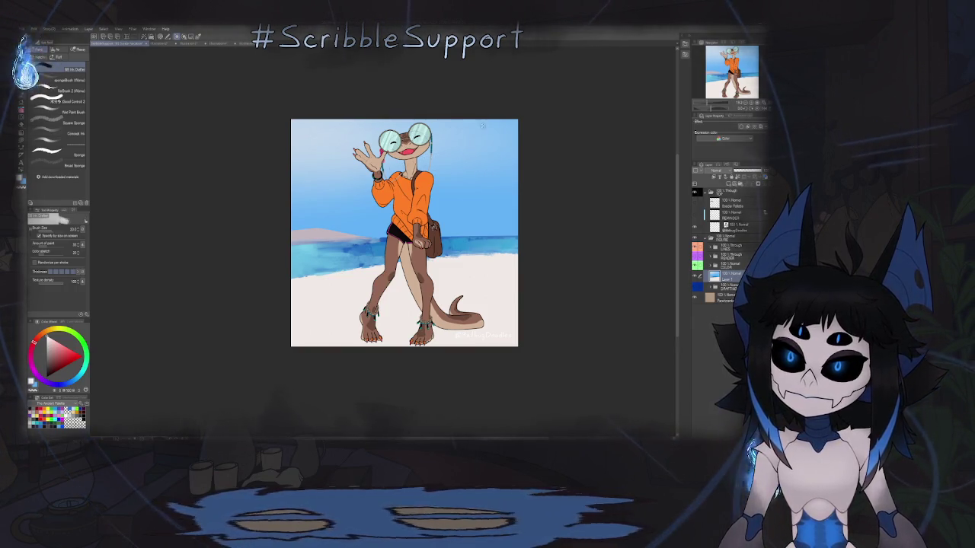
{"action": "left_click_drag", "start_coordinate": [457, 125], "coordinate": [475, 124]}
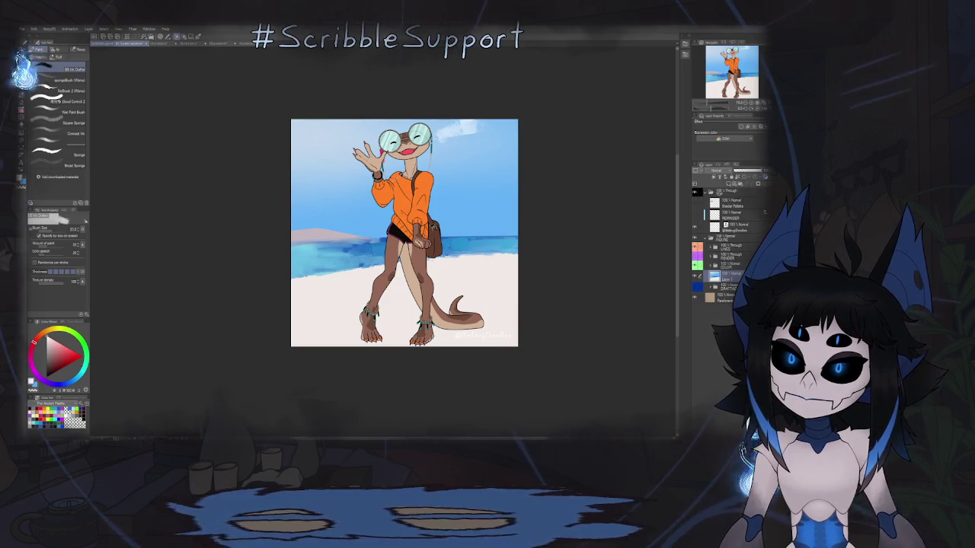
{"action": "left_click_drag", "start_coordinate": [455, 135], "coordinate": [492, 133]}
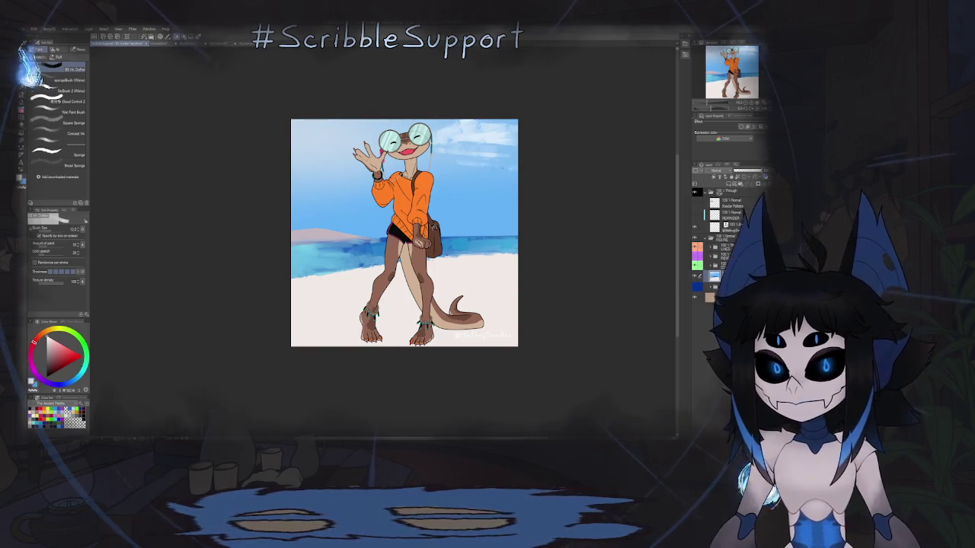
- Rotate, reset and slightly tilt the canvas view for painting the sky
{"action": "scroll", "coordinate": [540, 175], "scroll_direction": "down", "scroll_amount": 5}
{"action": "scroll", "coordinate": [540, 176], "scroll_direction": "up", "scroll_amount": 3}
{"action": "scroll", "coordinate": [539, 175], "scroll_direction": "up", "scroll_amount": 2}
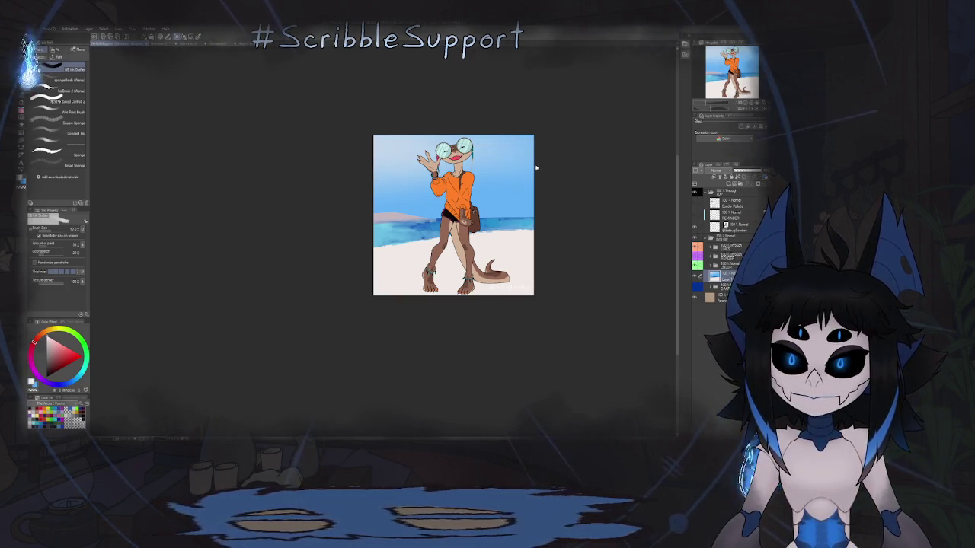
{"action": "scroll", "coordinate": [535, 168], "scroll_direction": "up", "scroll_amount": 2}
{"action": "scroll", "coordinate": [548, 164], "scroll_direction": "down", "scroll_amount": 2}
{"action": "scroll", "coordinate": [603, 150], "scroll_direction": "up", "scroll_amount": 3}
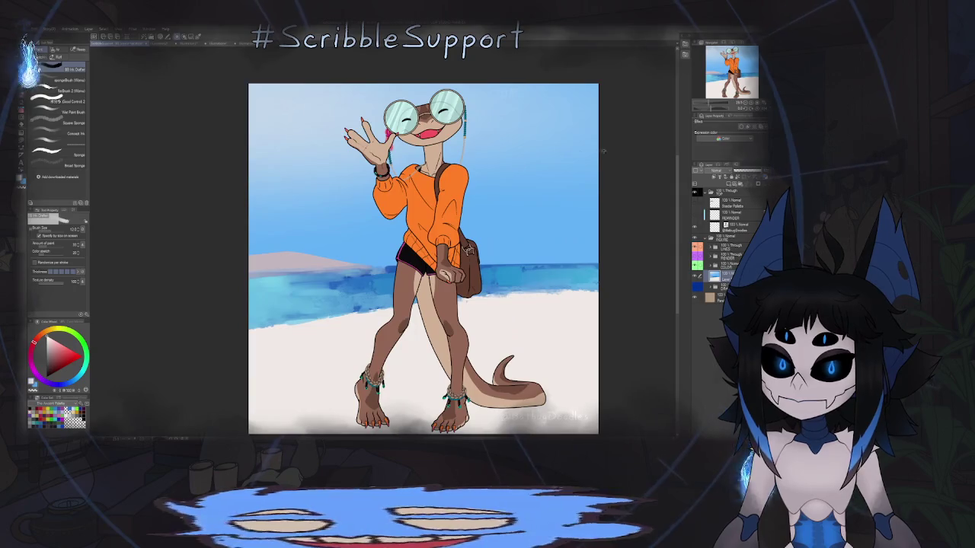
{"action": "left_click_drag", "start_coordinate": [583, 168], "coordinate": [480, 139]}
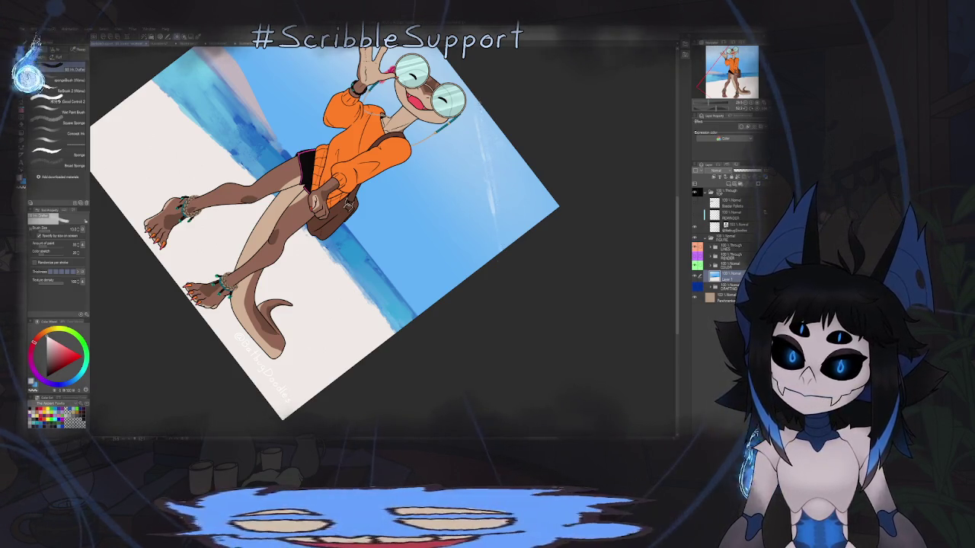
{"action": "key", "text": "ctrl+0"}
{"action": "scroll", "coordinate": [464, 222], "scroll_direction": "down", "scroll_amount": 3}
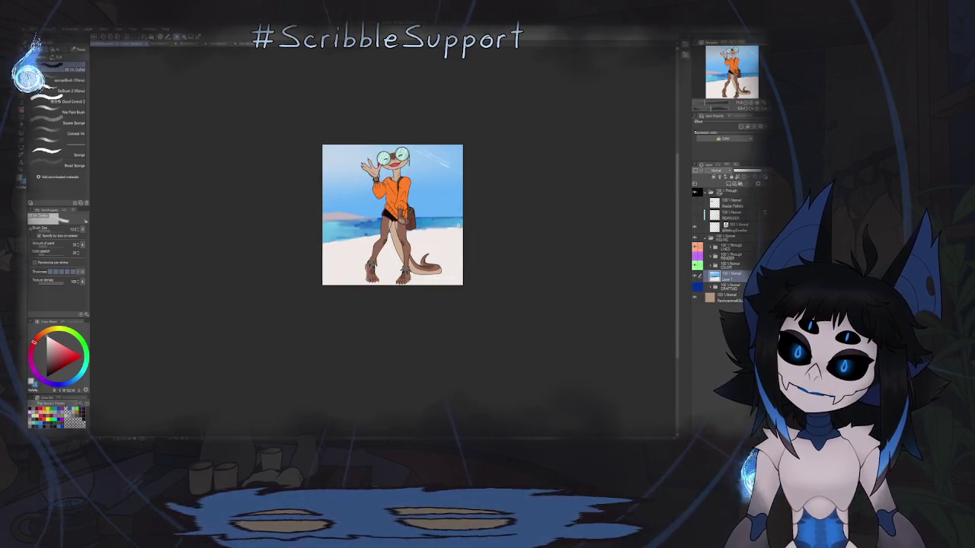
{"action": "scroll", "coordinate": [445, 197], "scroll_direction": "up", "scroll_amount": 2}
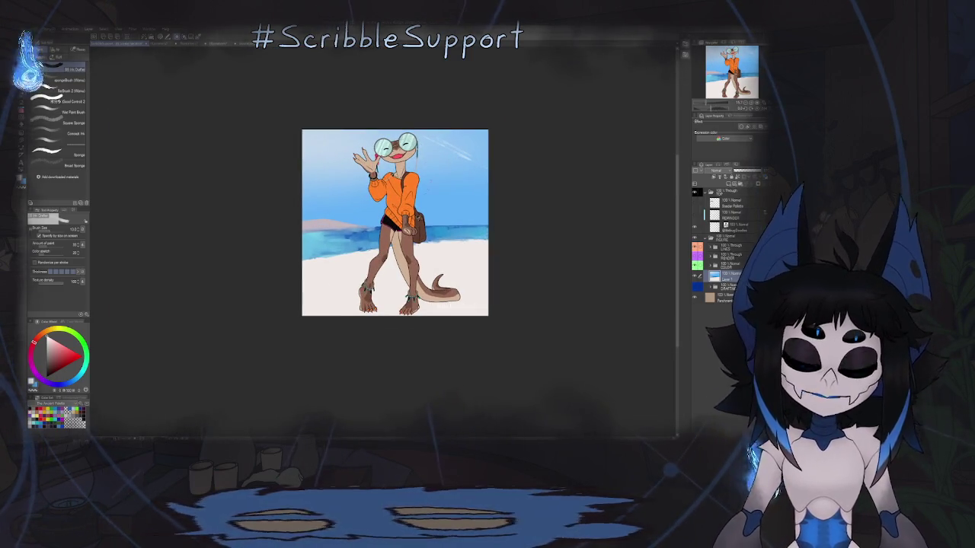
{"action": "left_click_drag", "start_coordinate": [266, 183], "coordinate": [254, 201]}
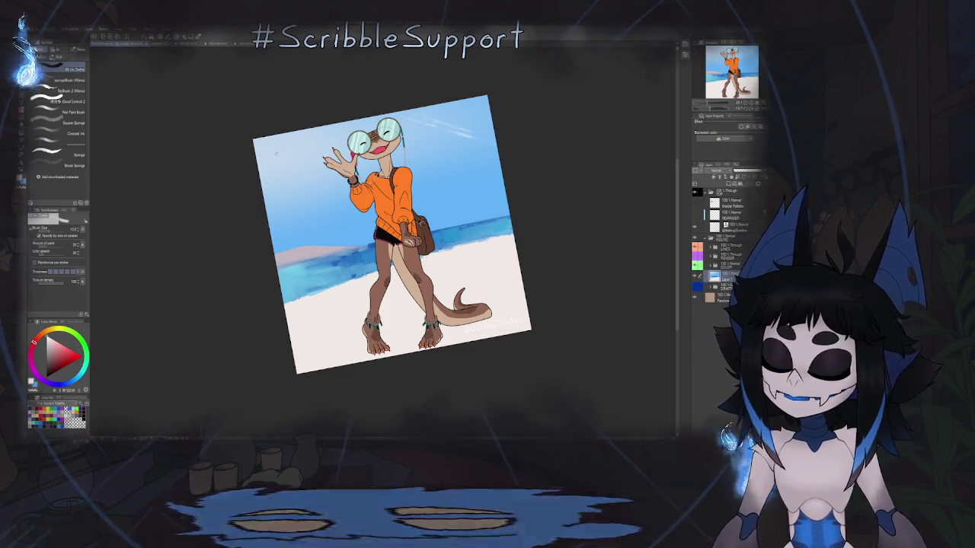
- Select the Clouds 3 brush from the Decoration tool's cloud brush group
{"action": "key", "text": "b"}
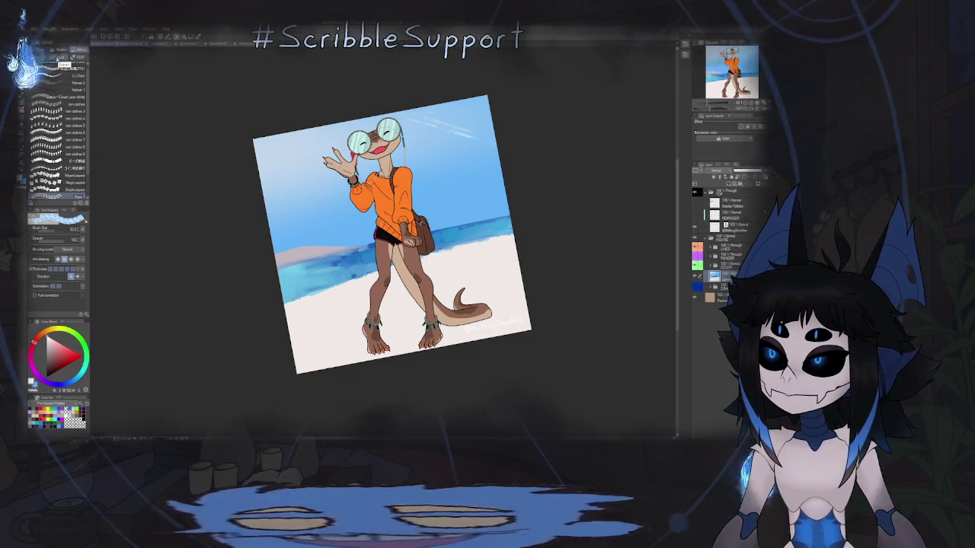
{"action": "left_click", "coordinate": [80, 57]}
{"action": "left_click", "coordinate": [82, 107]}
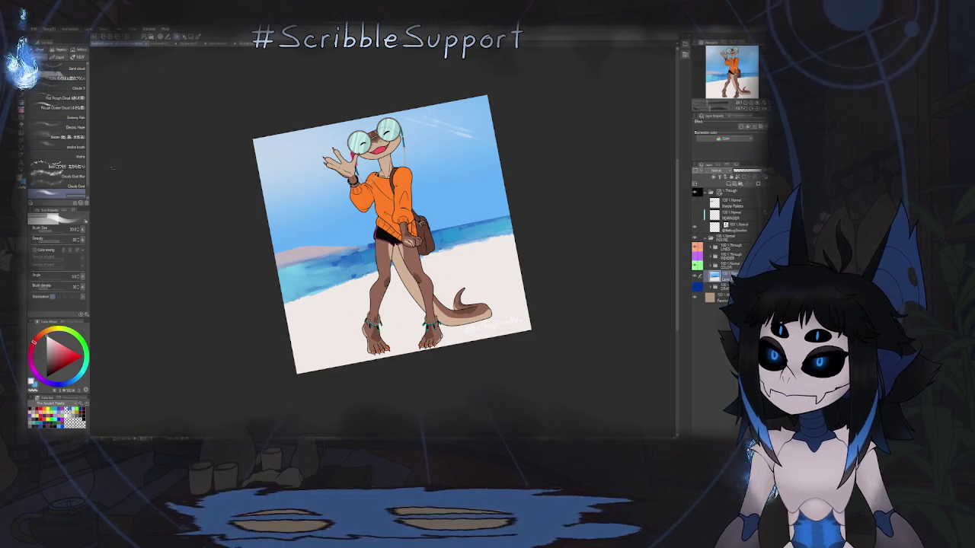
{"action": "left_click", "coordinate": [76, 87]}
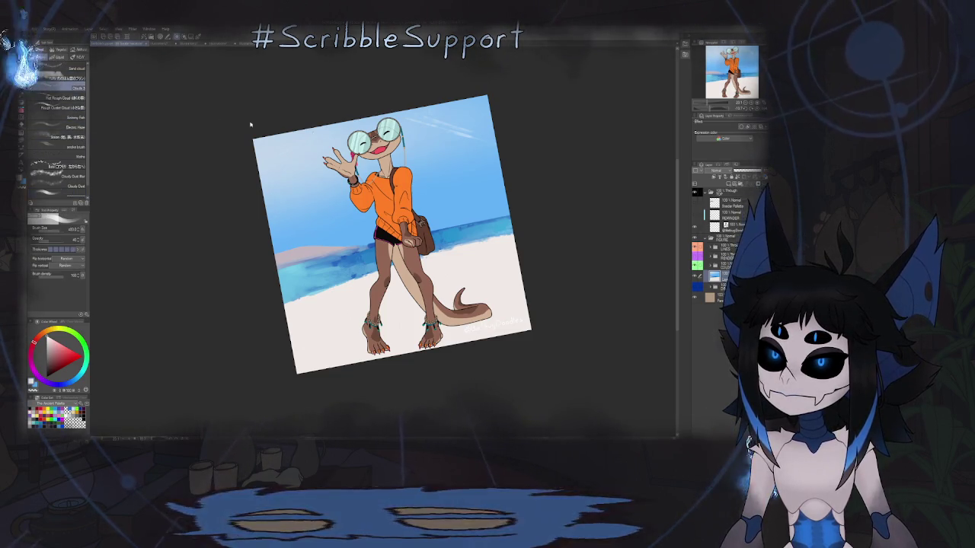
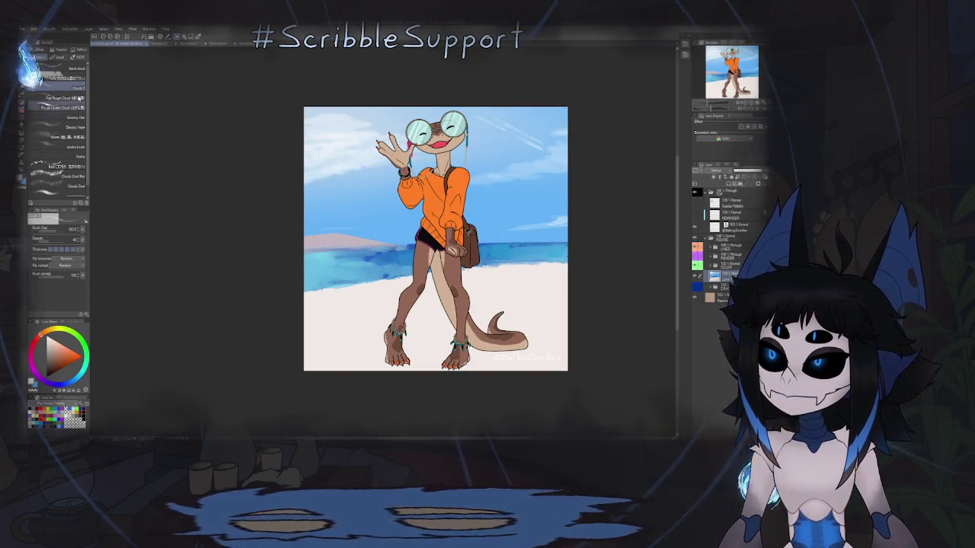
- Switch to a textured brush set and paint dark green bushes along the left sandbar island
{"action": "left_click", "coordinate": [67, 67]}
{"action": "left_click", "coordinate": [37, 49]}
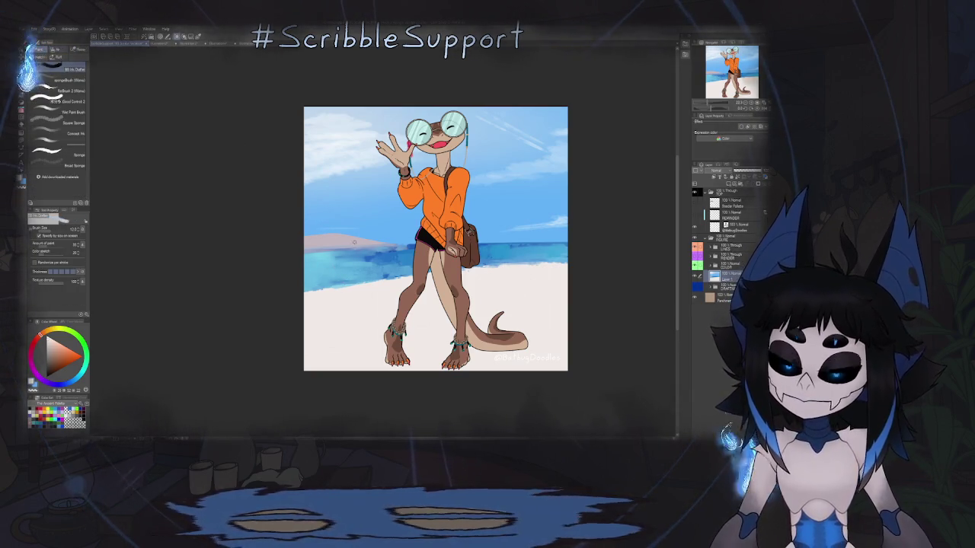
{"action": "scroll", "coordinate": [478, 238], "scroll_direction": "up", "scroll_amount": 3}
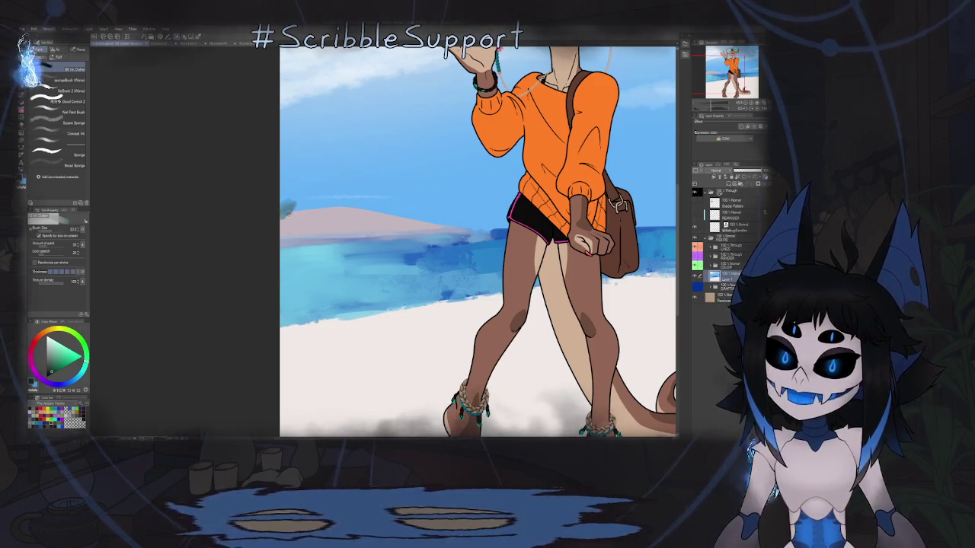
{"action": "left_click_drag", "start_coordinate": [285, 206], "coordinate": [361, 207]}
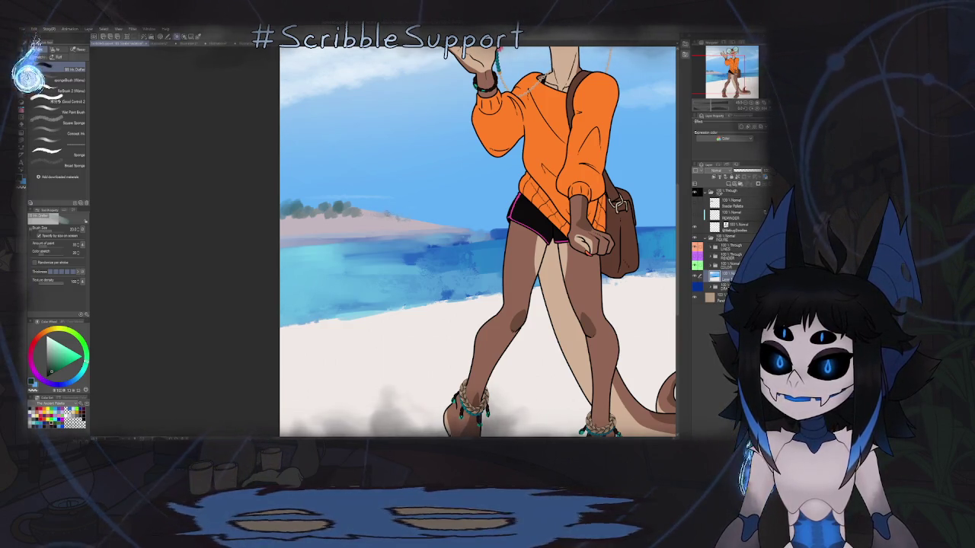
{"action": "mouse_move", "coordinate": [361, 206]}
{"action": "left_mouse_down"}
{"action": "mouse_move", "coordinate": [373, 204]}
{"action": "mouse_move", "coordinate": [358, 192]}
{"action": "mouse_move", "coordinate": [375, 192]}
{"action": "left_mouse_up"}
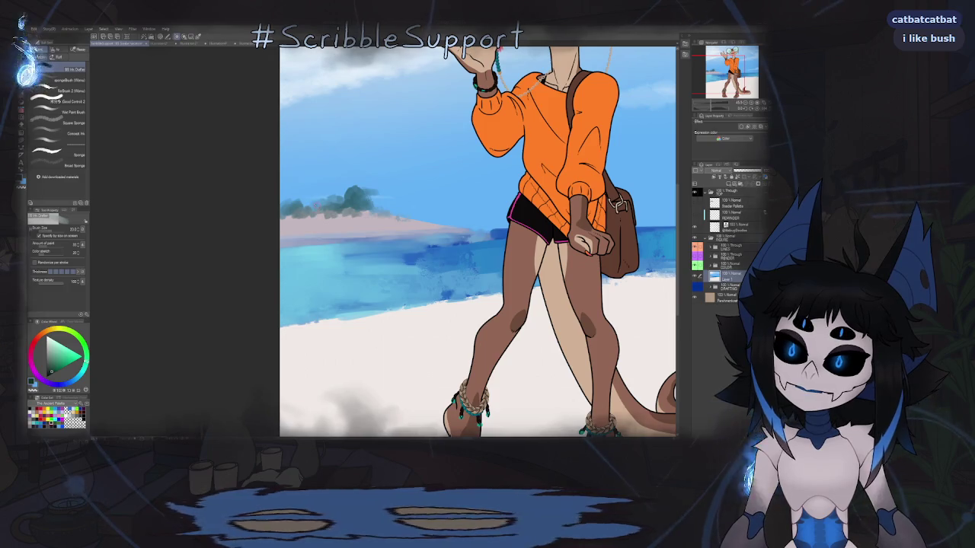
- Zoom out and around to review the whole illustration, then fit it to the window
{"action": "key", "text": "ctrl+alt+0"}
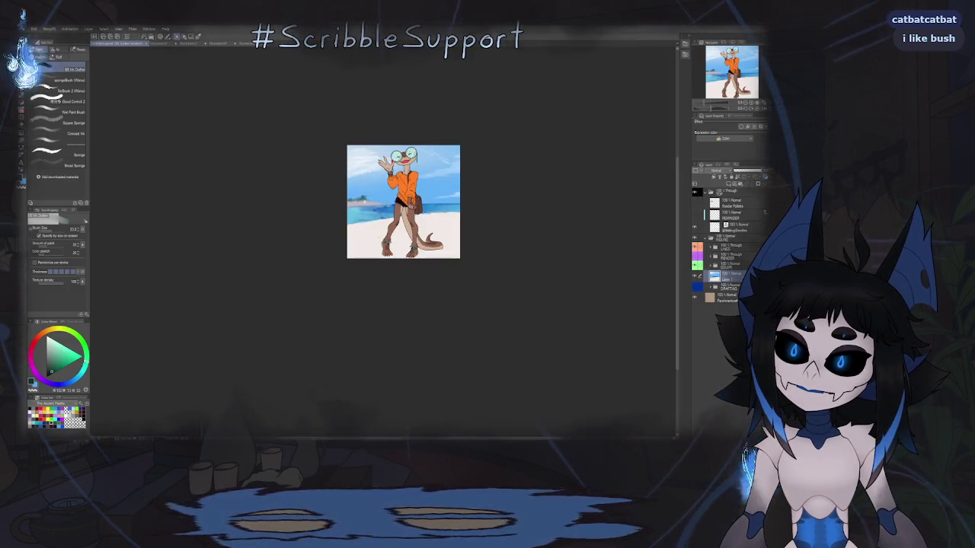
{"action": "scroll", "coordinate": [358, 198], "scroll_direction": "up", "scroll_amount": 3}
{"action": "scroll", "coordinate": [358, 198], "scroll_direction": "up", "scroll_amount": 2}
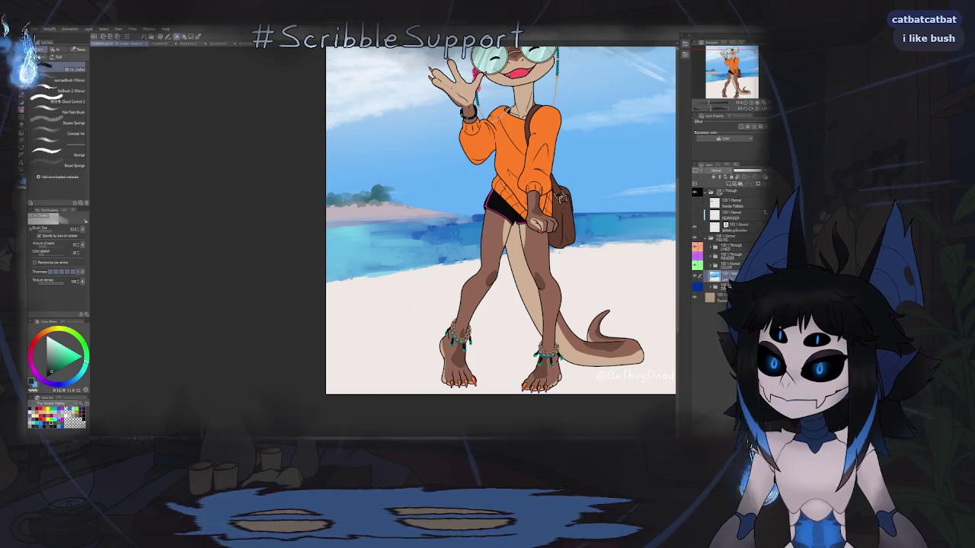
{"action": "scroll", "coordinate": [310, 205], "scroll_direction": "up", "scroll_amount": 1}
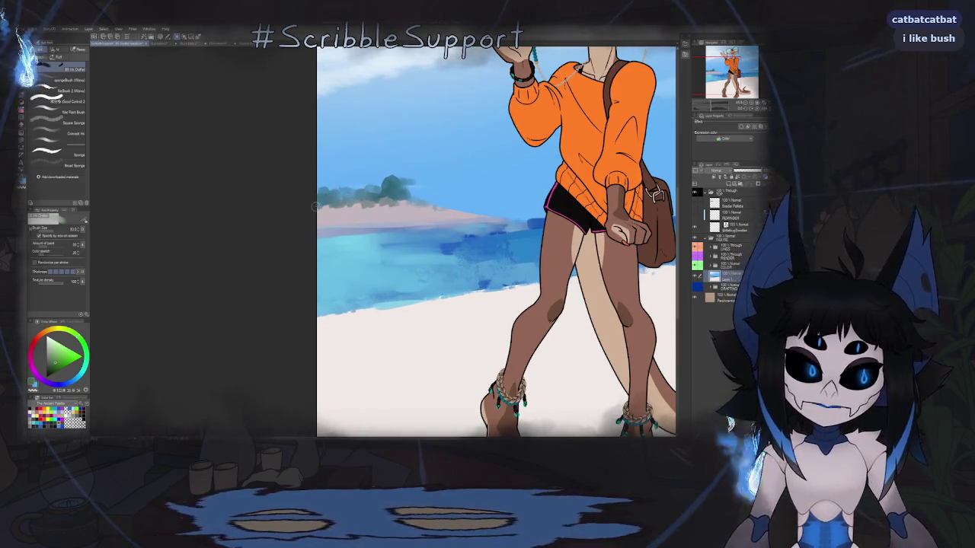
{"action": "scroll", "coordinate": [323, 208], "scroll_direction": "up", "scroll_amount": 1}
{"action": "scroll", "coordinate": [323, 208], "scroll_direction": "up", "scroll_amount": 1}
{"action": "scroll", "coordinate": [309, 219], "scroll_direction": "down", "scroll_amount": 2}
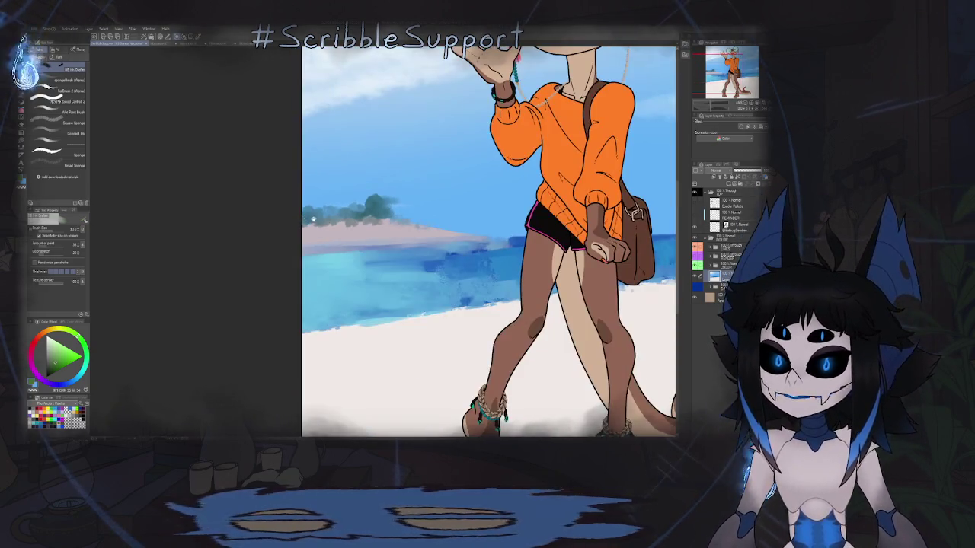
{"action": "scroll", "coordinate": [289, 223], "scroll_direction": "up", "scroll_amount": 1}
{"action": "scroll", "coordinate": [269, 226], "scroll_direction": "up", "scroll_amount": 1}
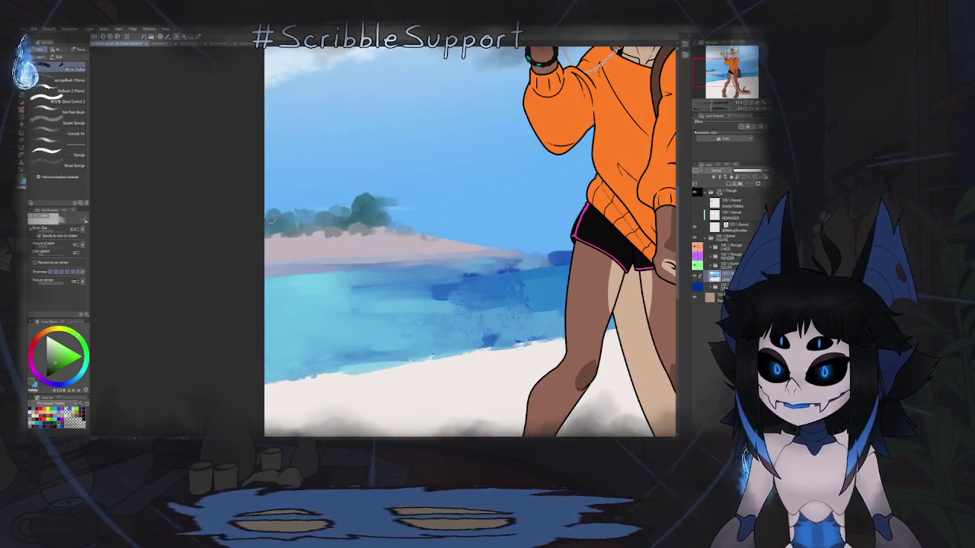
{"action": "scroll", "coordinate": [282, 224], "scroll_direction": "down", "scroll_amount": 2}
{"action": "scroll", "coordinate": [282, 223], "scroll_direction": "up", "scroll_amount": 2}
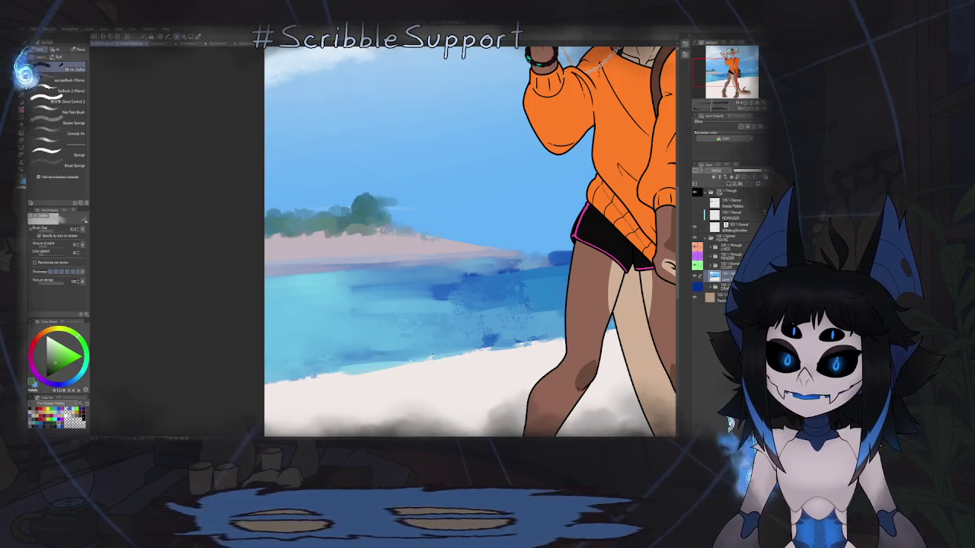
{"action": "key", "text": "ctrl+minus"}
{"action": "key", "text": "ctrl+minus"}
{"action": "key", "text": "ctrl+0"}
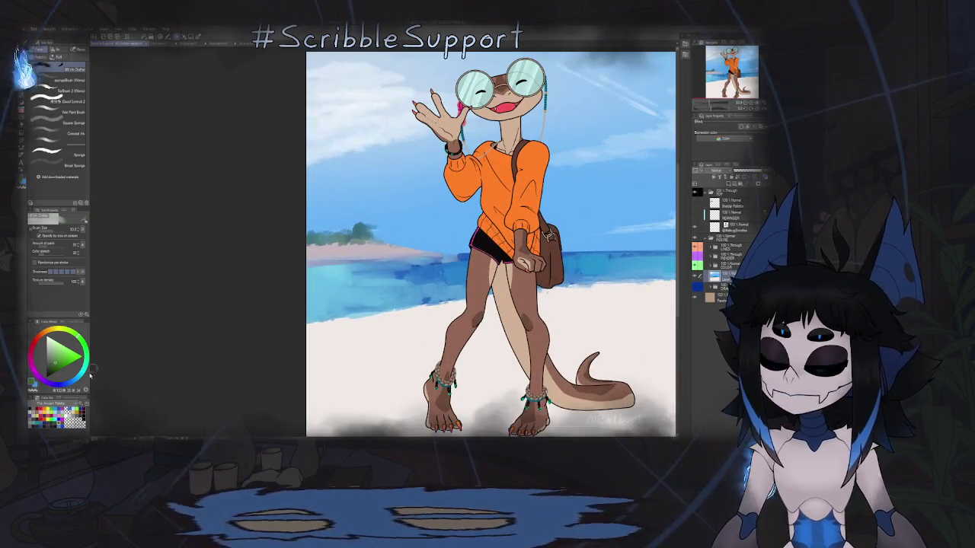
- Swap to the muted purple colour and zoom in on the island for the palm trunk
{"action": "key", "text": "x"}
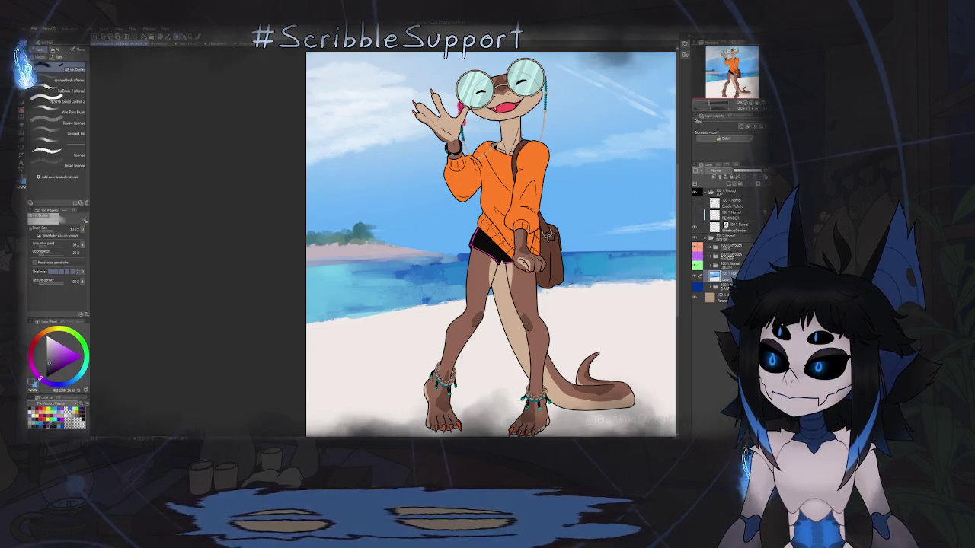
{"action": "scroll", "coordinate": [347, 232], "scroll_direction": "up", "scroll_amount": 2}
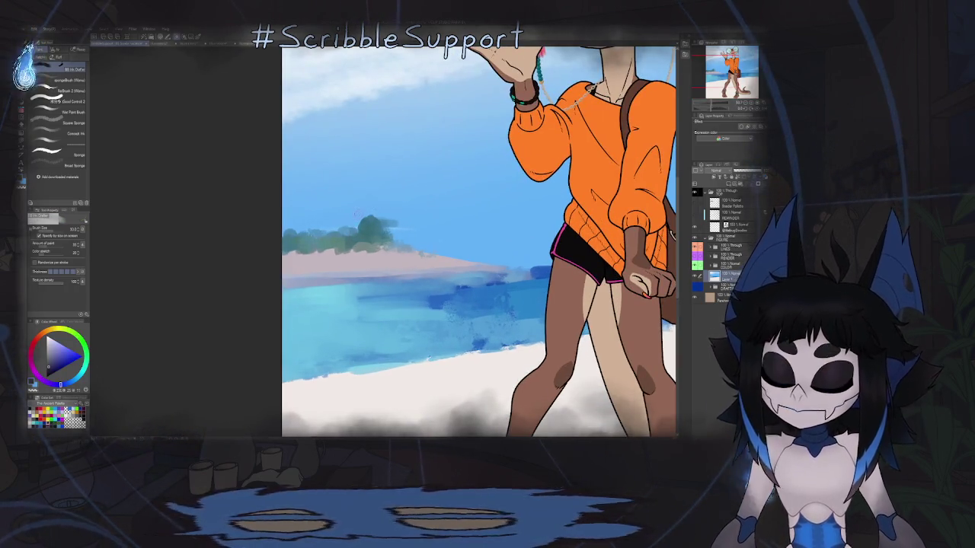
{"action": "scroll", "coordinate": [374, 200], "scroll_direction": "up", "scroll_amount": 1}
{"action": "scroll", "coordinate": [349, 253], "scroll_direction": "up", "scroll_amount": 2}
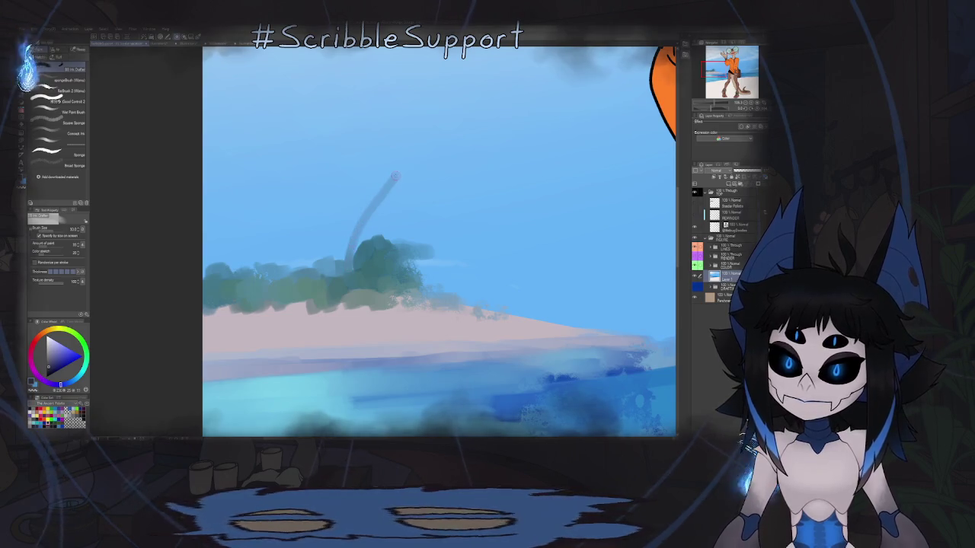
- Replace the faint stroke with a darker right palm trunk rising above the bushes
{"action": "key", "text": "ctrl+z"}
{"action": "left_click_drag", "start_coordinate": [349, 266], "coordinate": [409, 162]}
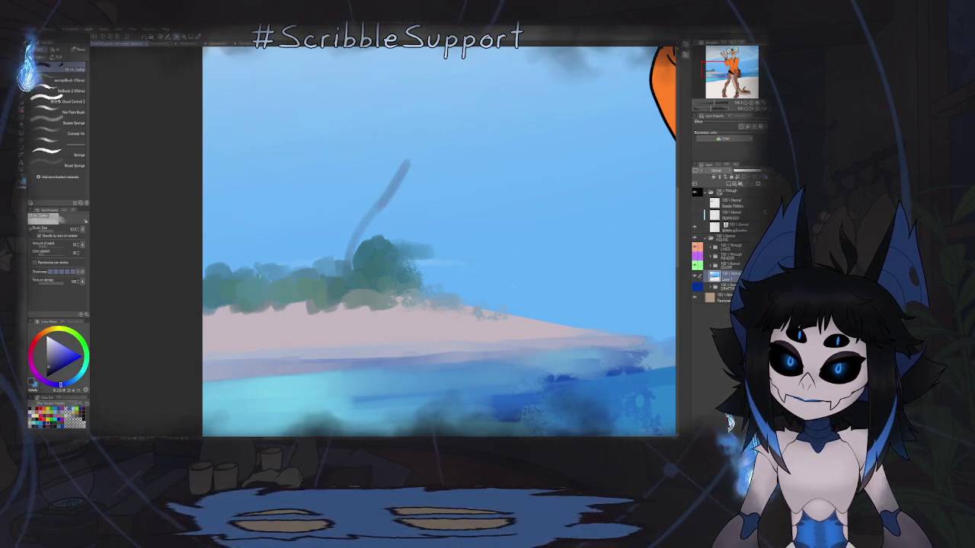
{"action": "left_click_drag", "start_coordinate": [378, 198], "coordinate": [349, 259]}
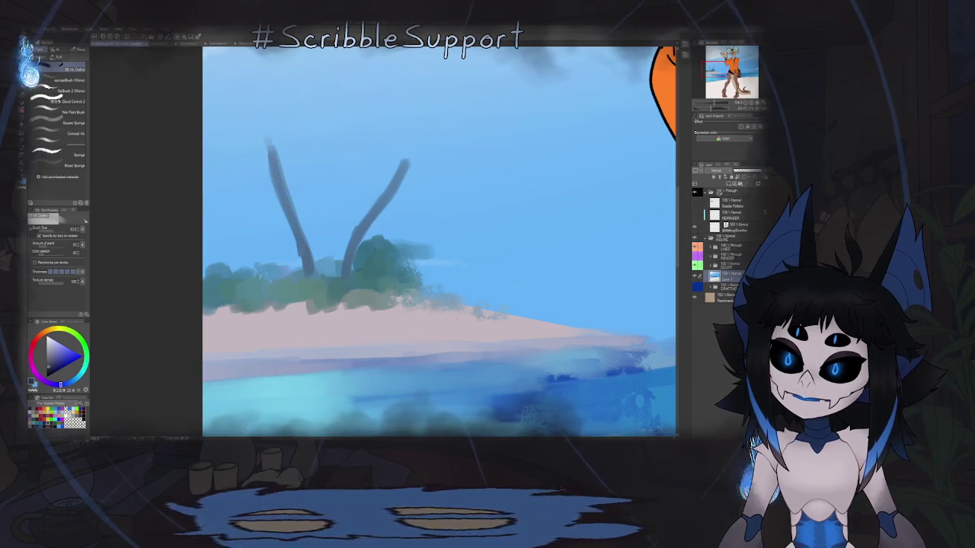
- Paint the left palm's trunk and a crown of fronds spreading left and right
{"action": "mouse_move", "coordinate": [245, 212]}
{"action": "left_mouse_down"}
{"action": "mouse_move", "coordinate": [307, 261]}
{"action": "mouse_move", "coordinate": [209, 197]}
{"action": "left_mouse_up"}
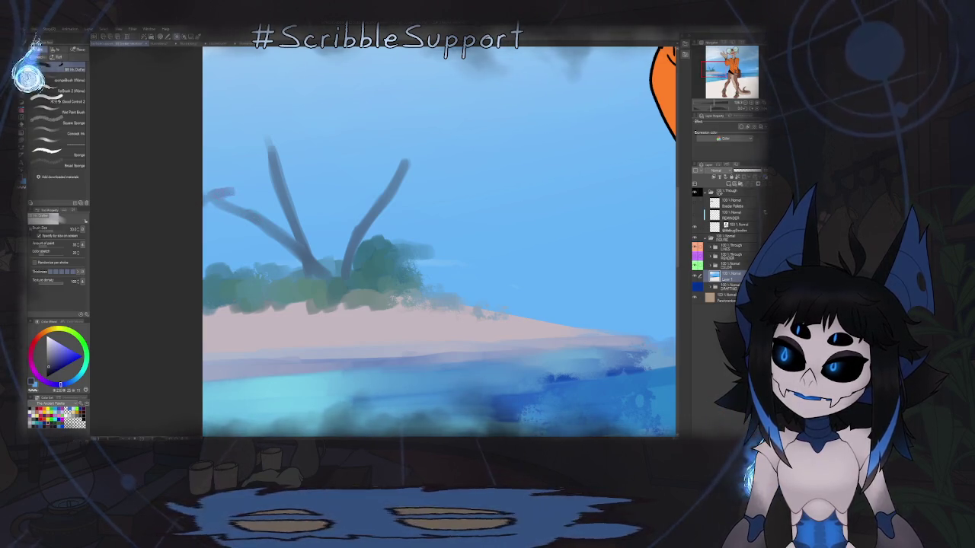
{"action": "left_click_drag", "start_coordinate": [208, 200], "coordinate": [274, 192]}
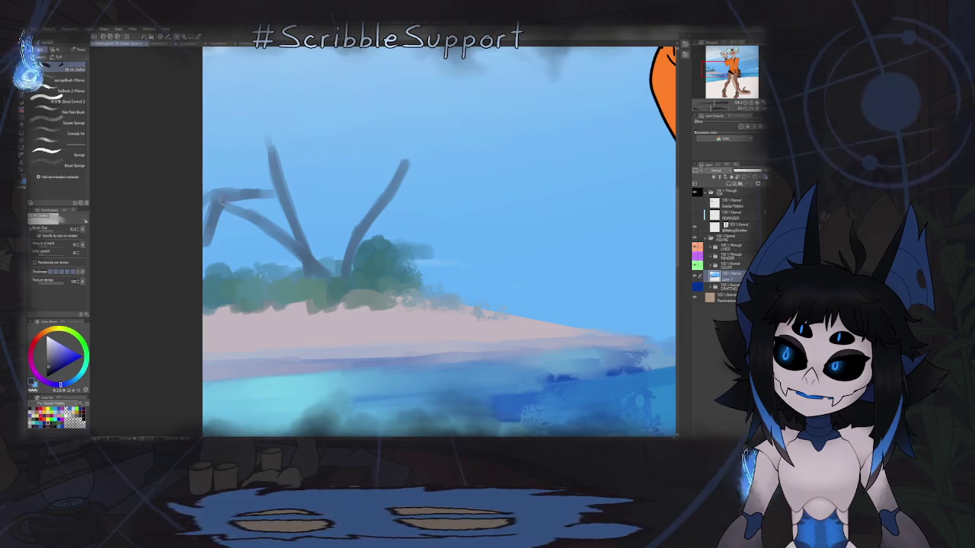
{"action": "mouse_move", "coordinate": [204, 243]}
{"action": "left_mouse_down"}
{"action": "mouse_move", "coordinate": [221, 198]}
{"action": "mouse_move", "coordinate": [207, 196]}
{"action": "left_mouse_up"}
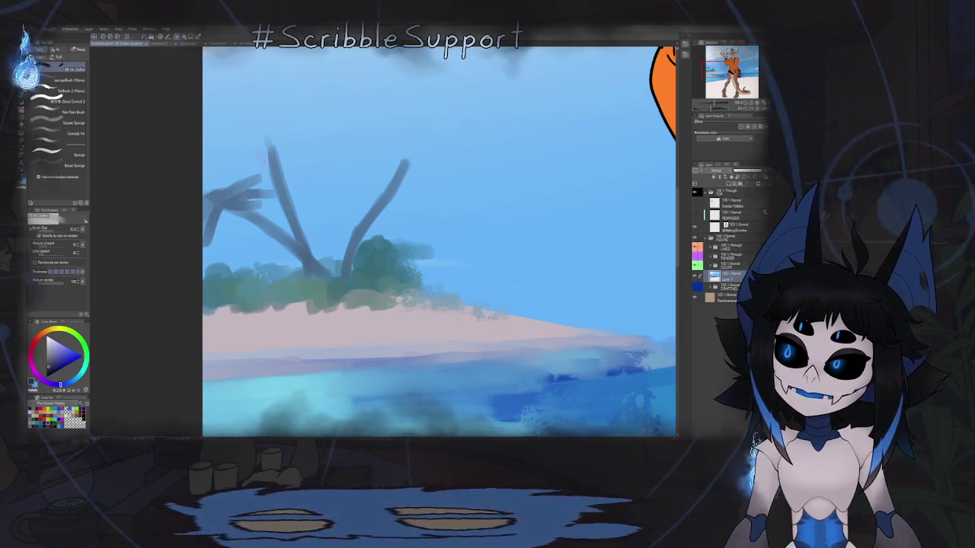
{"action": "mouse_move", "coordinate": [275, 150]}
{"action": "left_mouse_down"}
{"action": "mouse_move", "coordinate": [218, 182]}
{"action": "mouse_move", "coordinate": [323, 168]}
{"action": "left_mouse_up"}
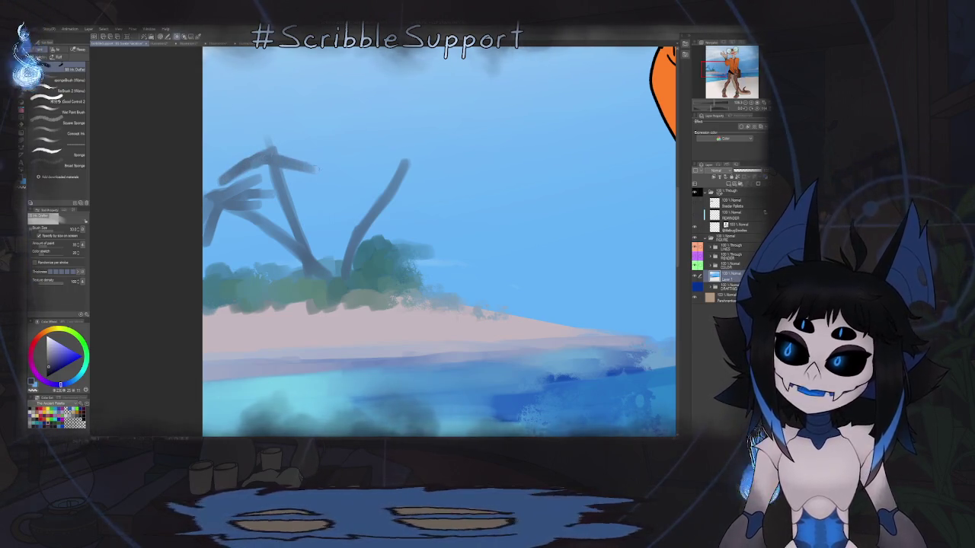
{"action": "left_click_drag", "start_coordinate": [259, 150], "coordinate": [216, 152]}
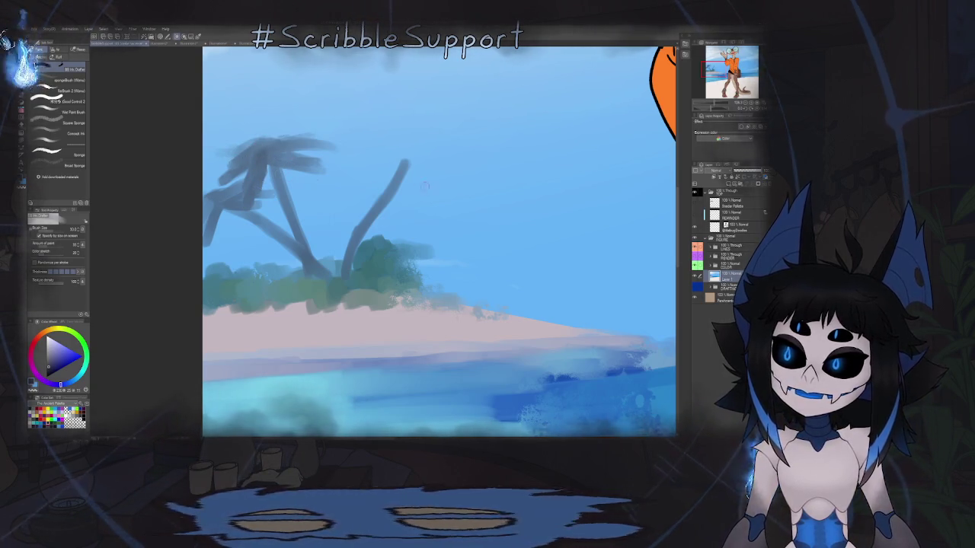
- Add frond strokes to the top of the right palm tree
{"action": "left_click_drag", "start_coordinate": [392, 171], "coordinate": [339, 187]}
{"action": "left_click_drag", "start_coordinate": [396, 162], "coordinate": [355, 168]}
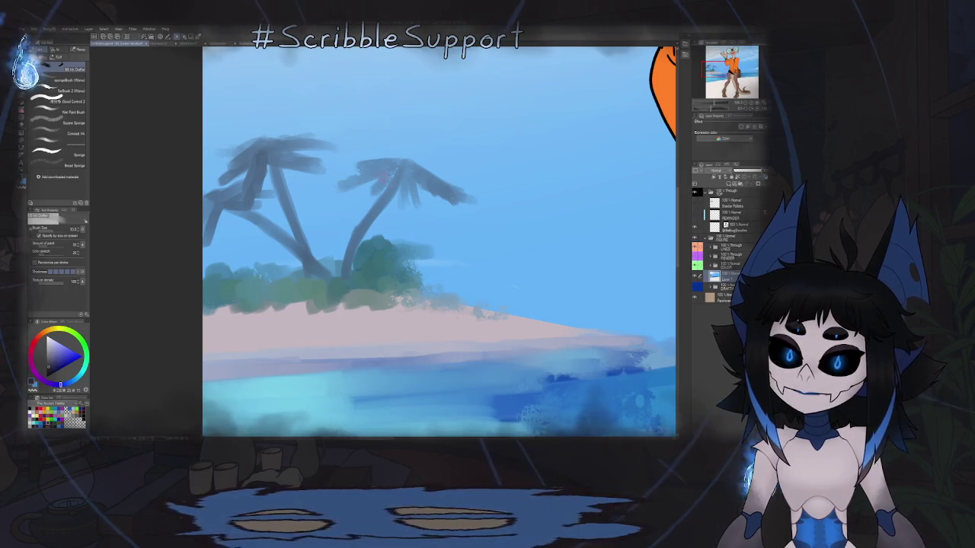
{"action": "scroll", "coordinate": [397, 170], "scroll_direction": "down", "scroll_amount": 5}
{"action": "scroll", "coordinate": [366, 213], "scroll_direction": "down", "scroll_amount": 2}
{"action": "scroll", "coordinate": [353, 234], "scroll_direction": "up", "scroll_amount": 1}
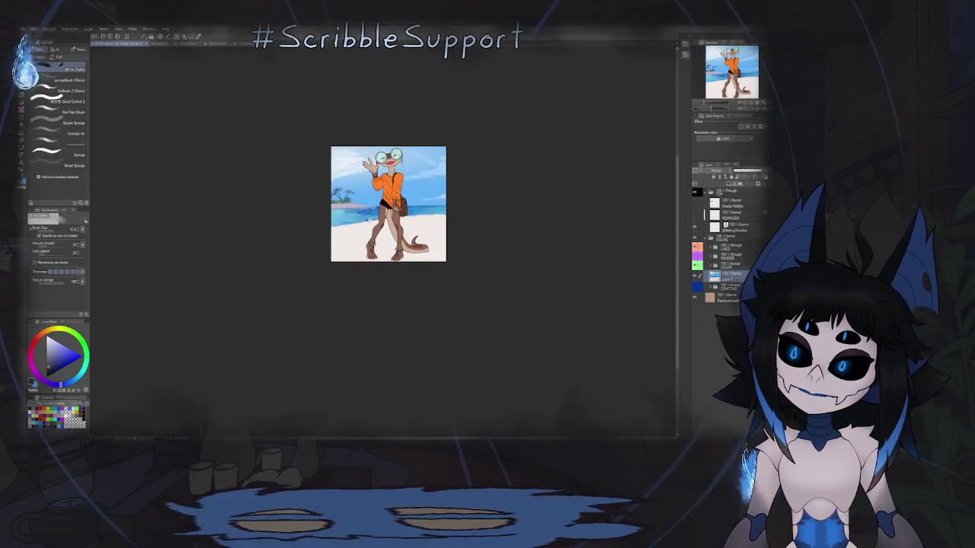
{"action": "scroll", "coordinate": [300, 205], "scroll_direction": "up", "scroll_amount": 1}
{"action": "scroll", "coordinate": [282, 310], "scroll_direction": "up", "scroll_amount": 1}
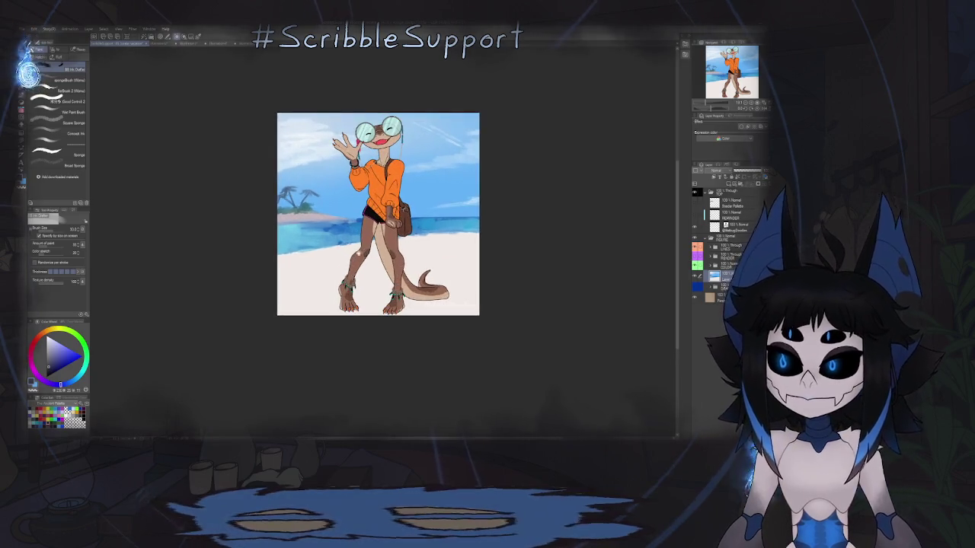
{"action": "scroll", "coordinate": [282, 310], "scroll_direction": "up", "scroll_amount": 1}
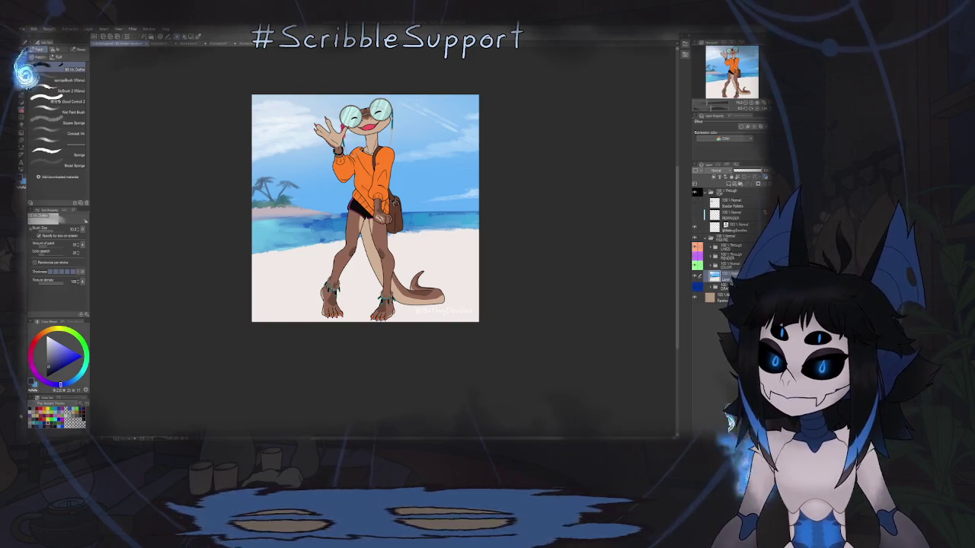
{"action": "key", "text": "x"}
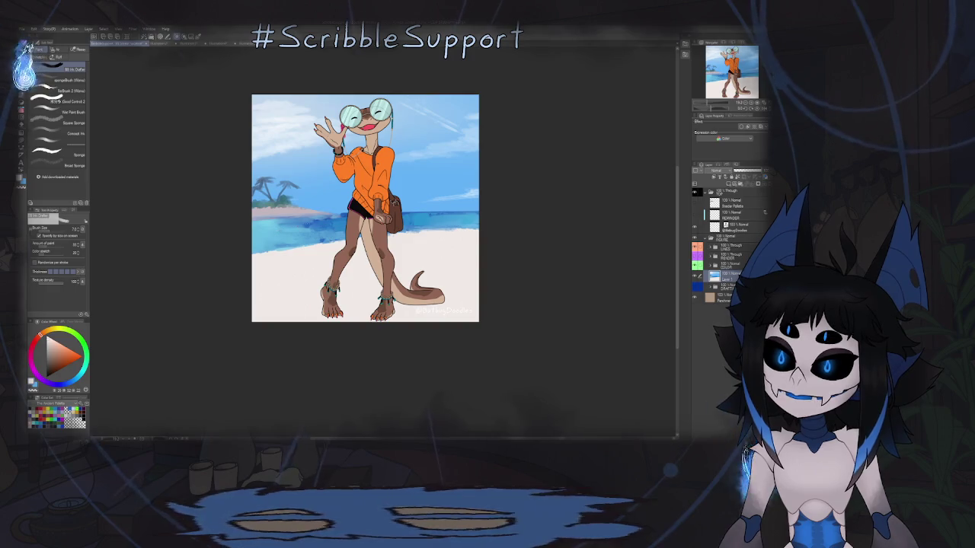
{"action": "key", "text": "ctrl+plus"}
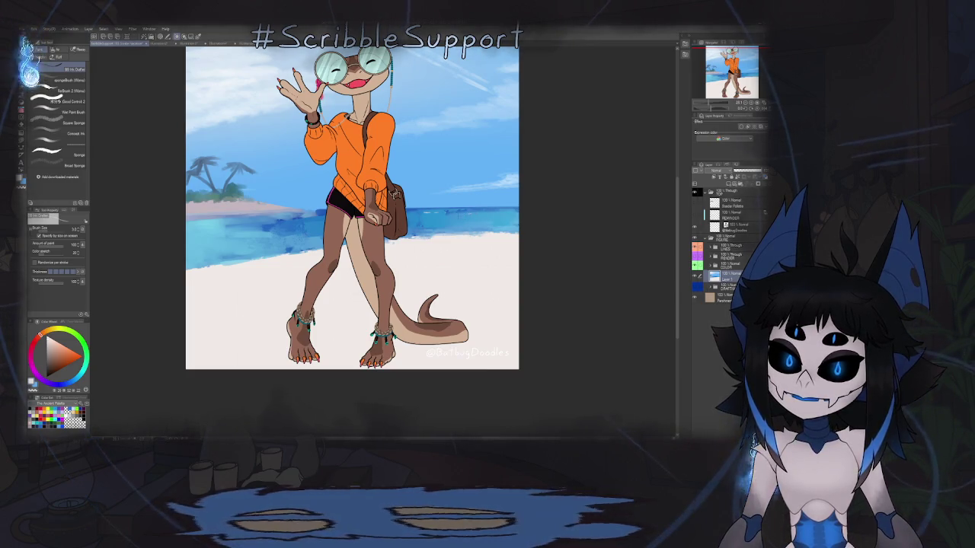
- Paint a short white wave highlight on the sea right of the character, then refit the canvas view
{"action": "left_click_drag", "start_coordinate": [411, 218], "coordinate": [453, 217]}
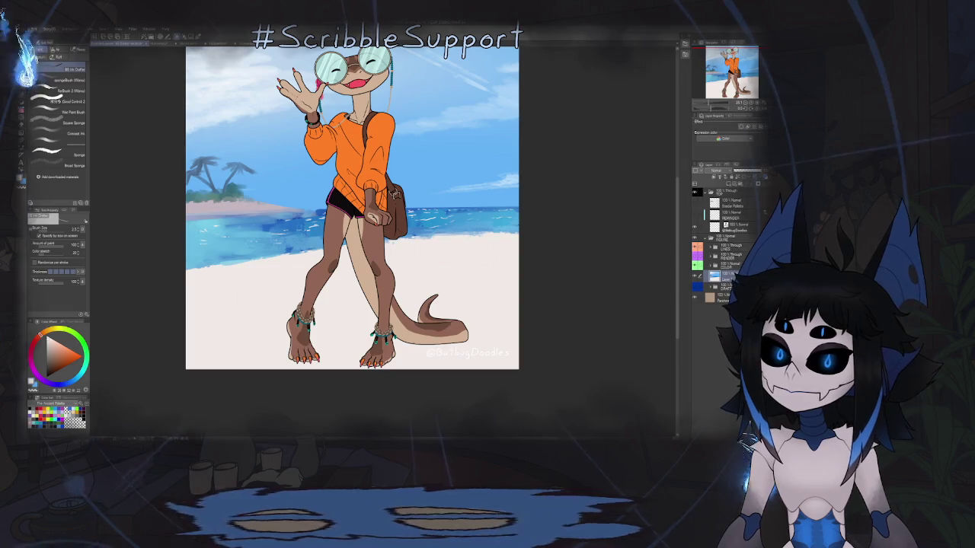
{"action": "key", "text": "ctrl+minus"}
{"action": "key", "text": "ctrl+minus"}
{"action": "key", "text": "ctrl+minus"}
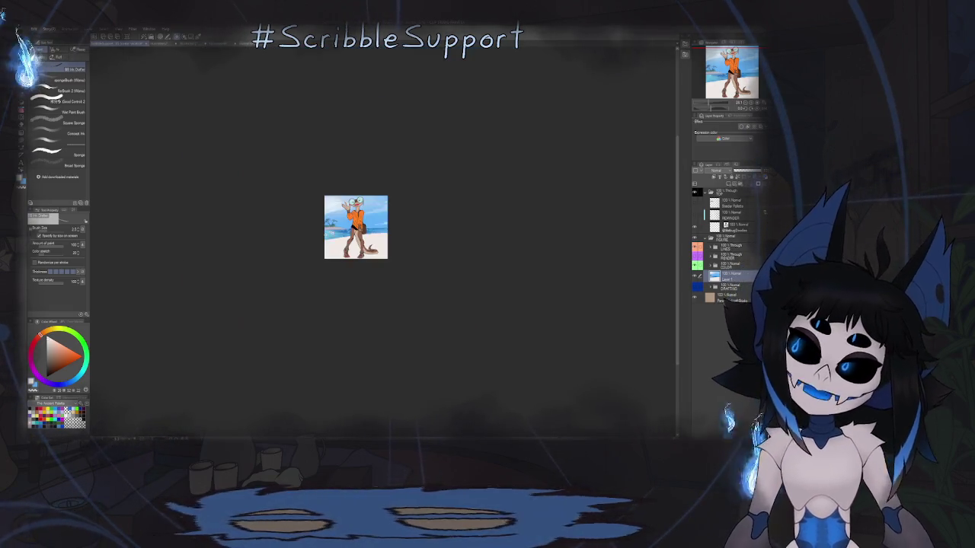
{"action": "key", "text": "ctrl+plus"}
{"action": "key", "text": "ctrl+plus"}
{"action": "key", "text": "ctrl+plus"}
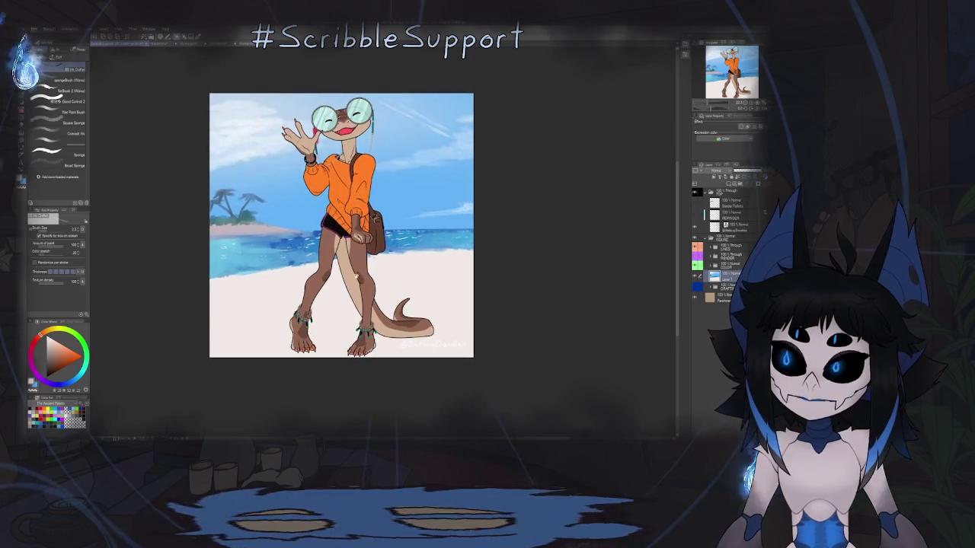
{"action": "key", "text": "ctrl+minus"}
{"action": "key", "text": "ctrl+plus"}
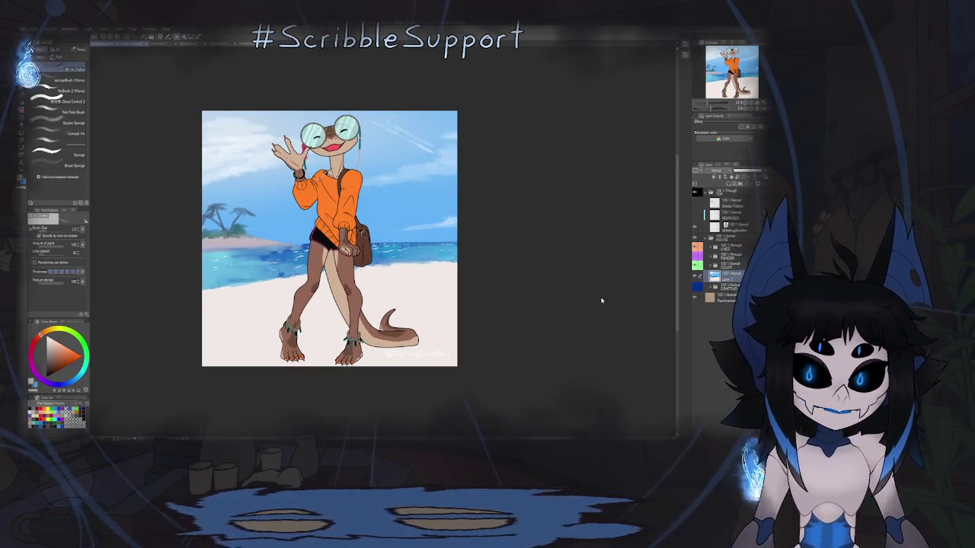